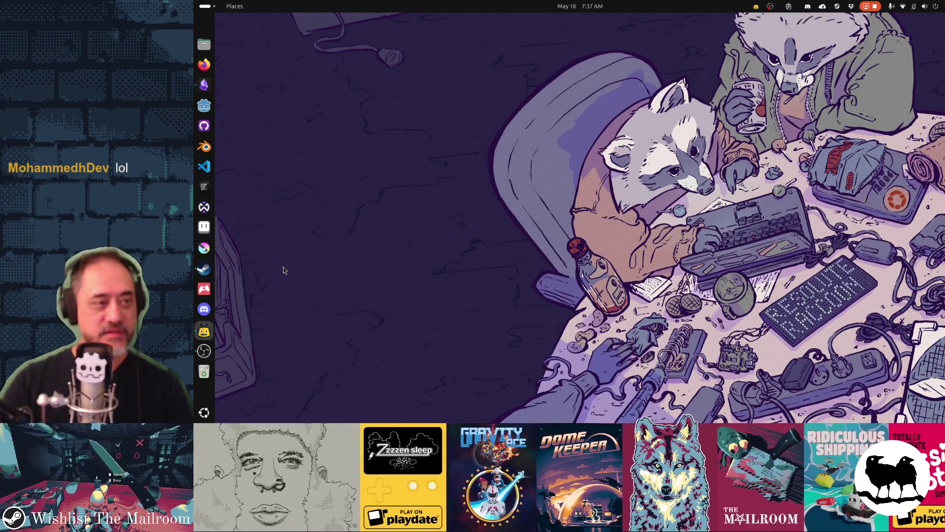
# Step: In Obsidian, add a 'Marketing Monday' card to the Mailroom TODO backlog, then drag the dialogue sounds card to the top
pyautogui.click(204, 84)
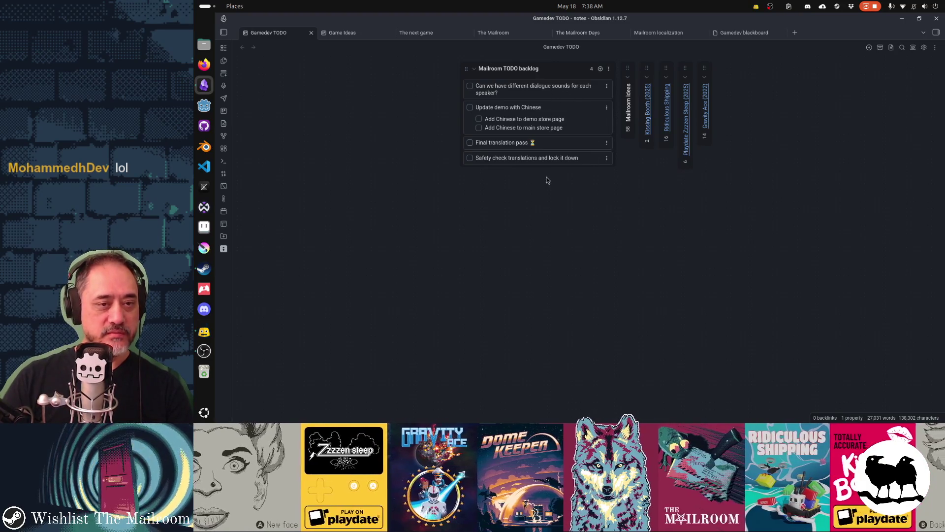
pyautogui.click(600, 69)
pyautogui.write('Marketing Monday')
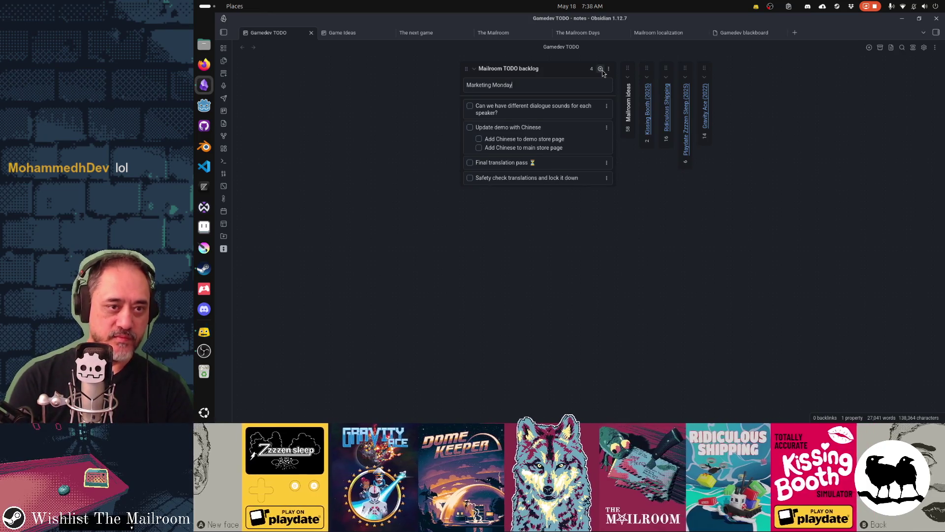
pyautogui.press('Return')
pyautogui.press('Escape')
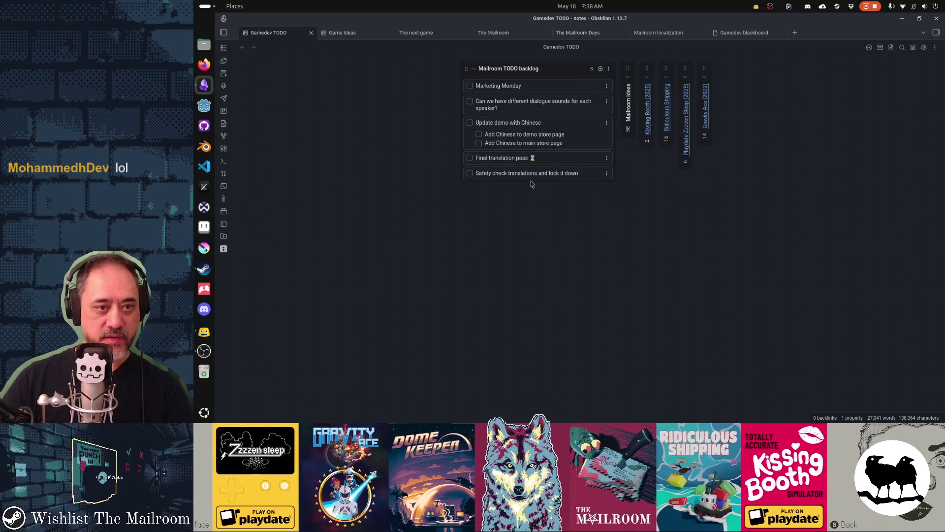
pyautogui.moveTo(505, 111); pyautogui.dragTo(507, 90)
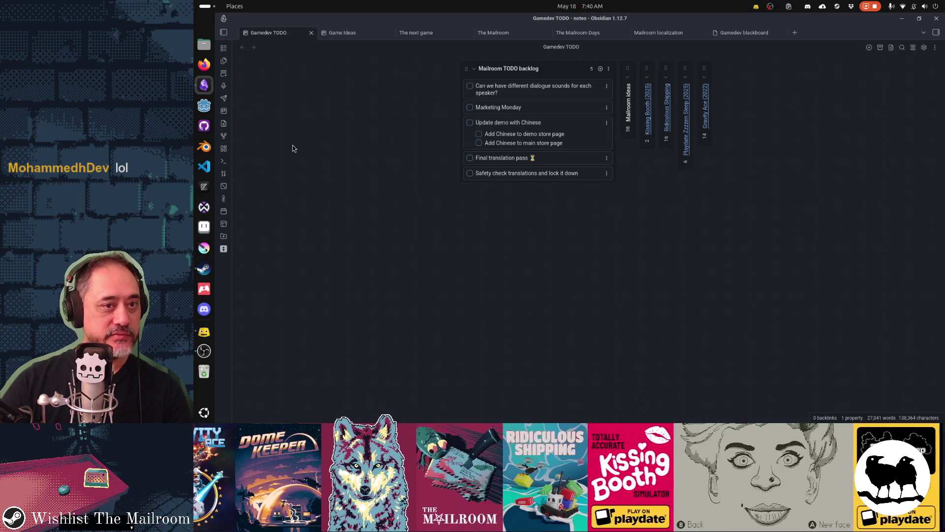
# Step: Launch Godot Engine from the dock to bring up the Project Manager
pyautogui.click(204, 105)
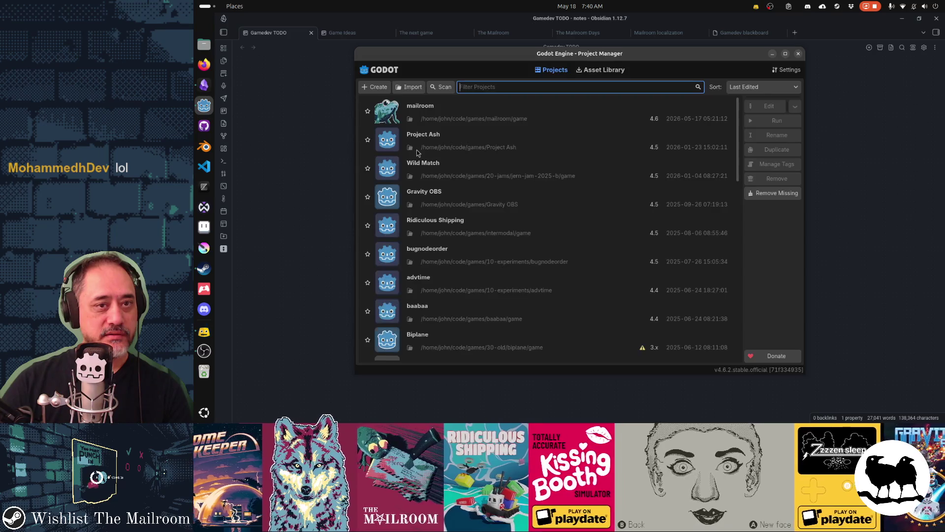
# Step: Open the mailroom project, close the mailroom, securitycamera, furnace, dripsound and global scenes, then view environmental_sound
pyautogui.doubleClick(446, 114)
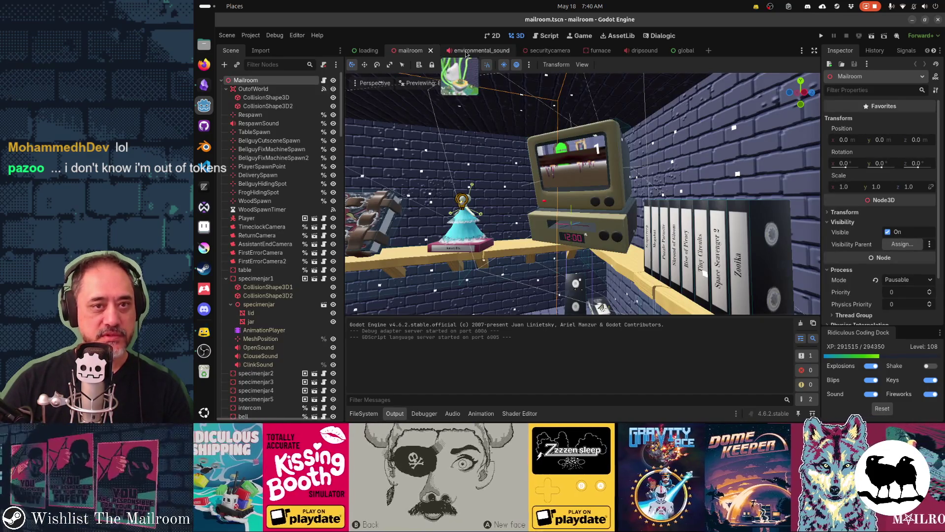
pyautogui.middleClick(413, 52)
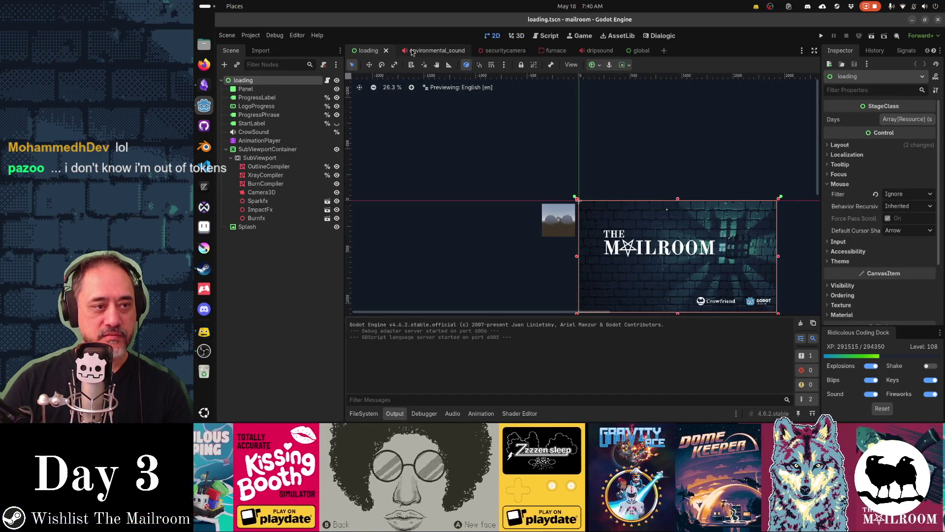
pyautogui.middleClick(496, 53)
pyautogui.middleClick(511, 54)
pyautogui.middleClick(511, 54)
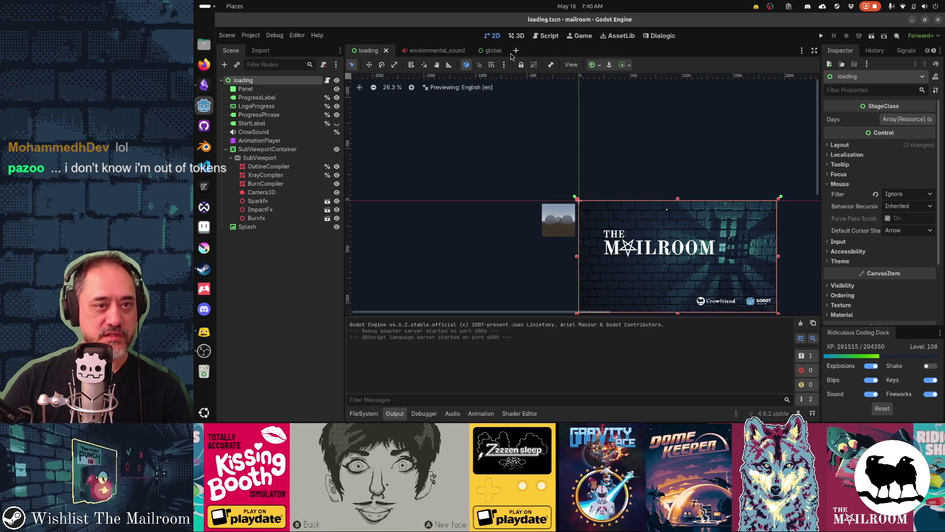
pyautogui.middleClick(485, 53)
pyautogui.click(427, 51)
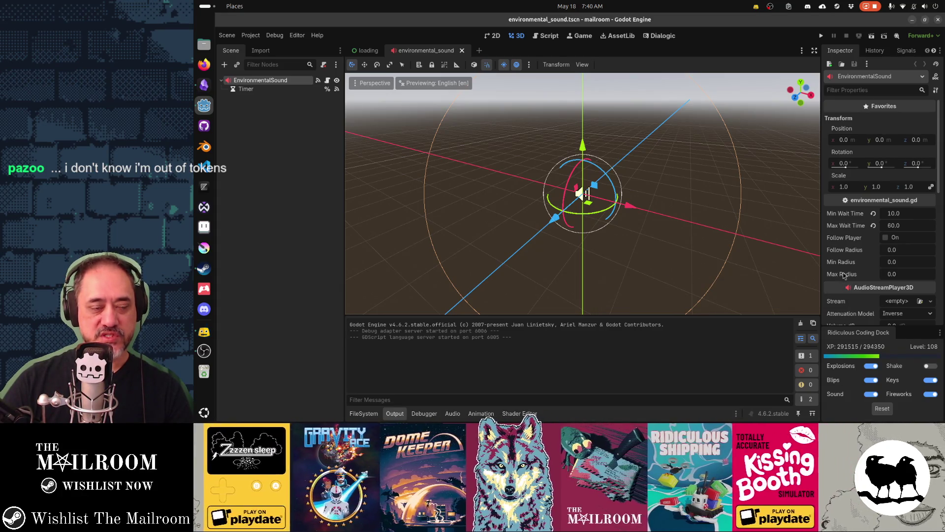
# Step: Try Follow Player with a Follow Radius of 1.0, then reset both to their defaults
pyautogui.moveTo(692, 234); pyautogui.dragTo(713, 232)
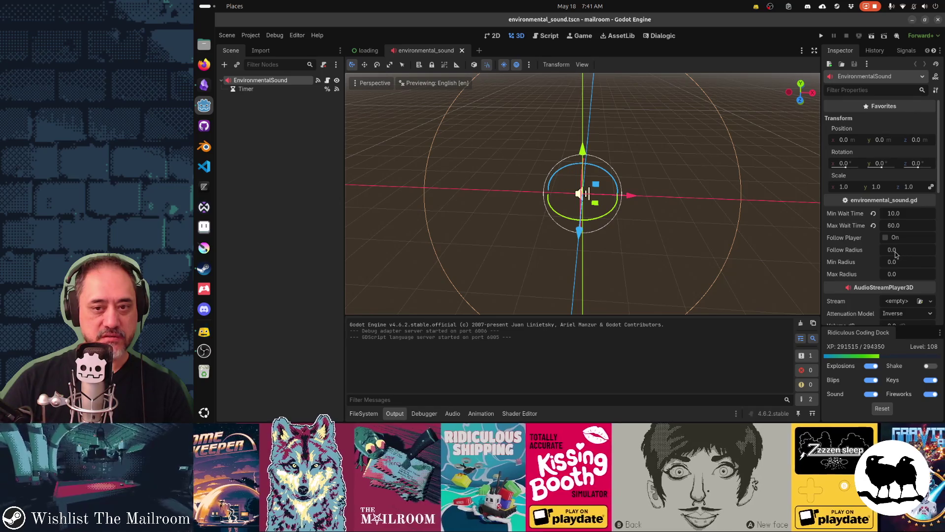
pyautogui.click(885, 238)
pyautogui.click(903, 250)
pyautogui.press('Tab')
pyautogui.scroll(-5, 883, 278)
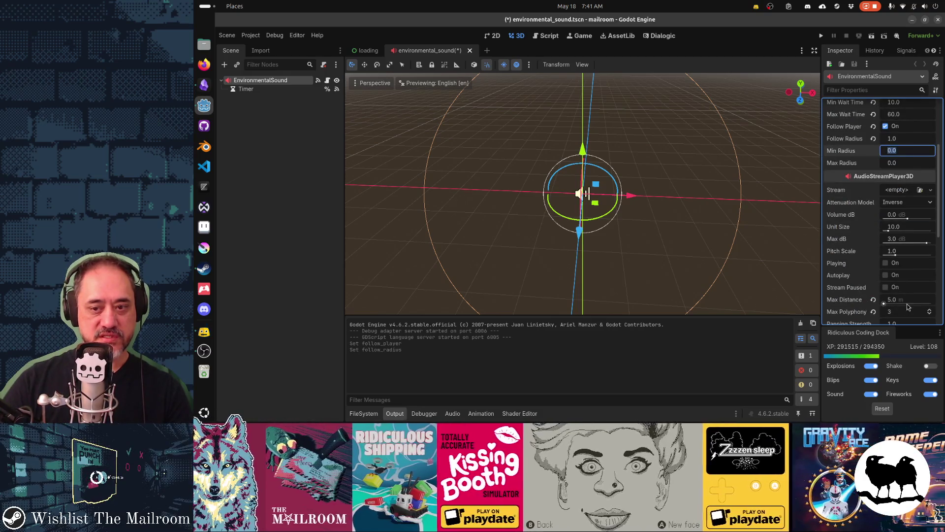
pyautogui.scroll(4, 881, 276)
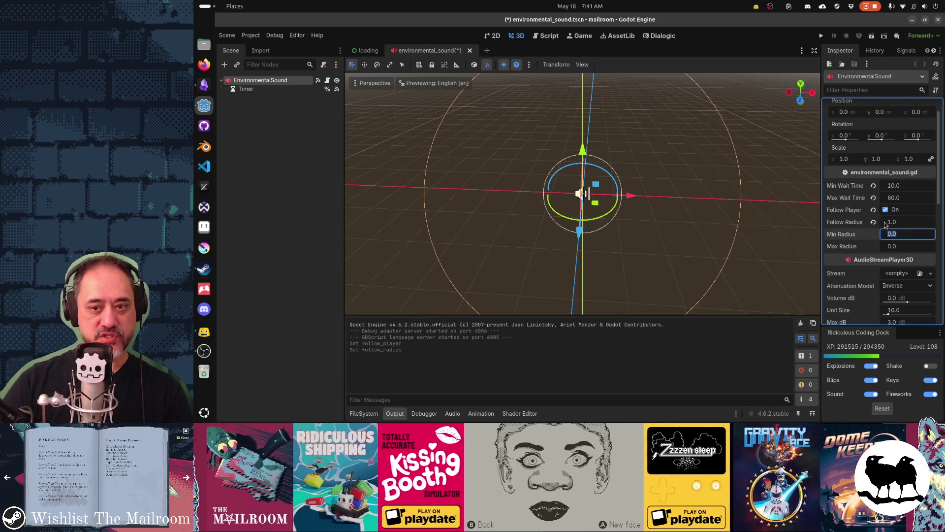
pyautogui.scroll(-2, 888, 276)
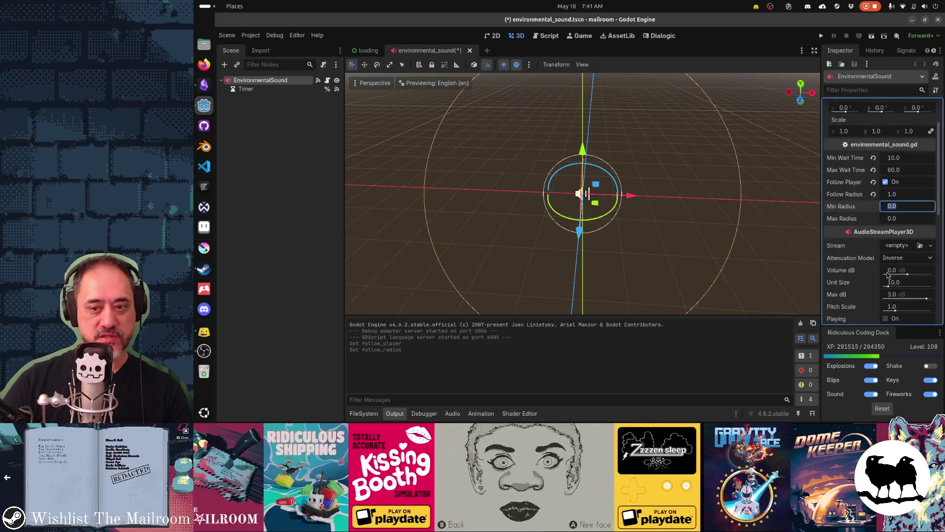
pyautogui.scroll(-3, 892, 306)
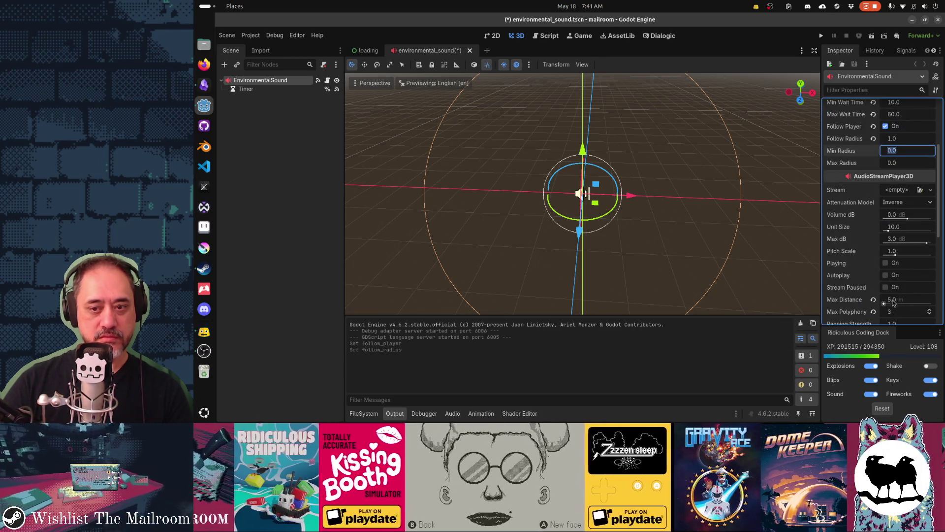
pyautogui.scroll(3, 865, 302)
pyautogui.click(873, 221)
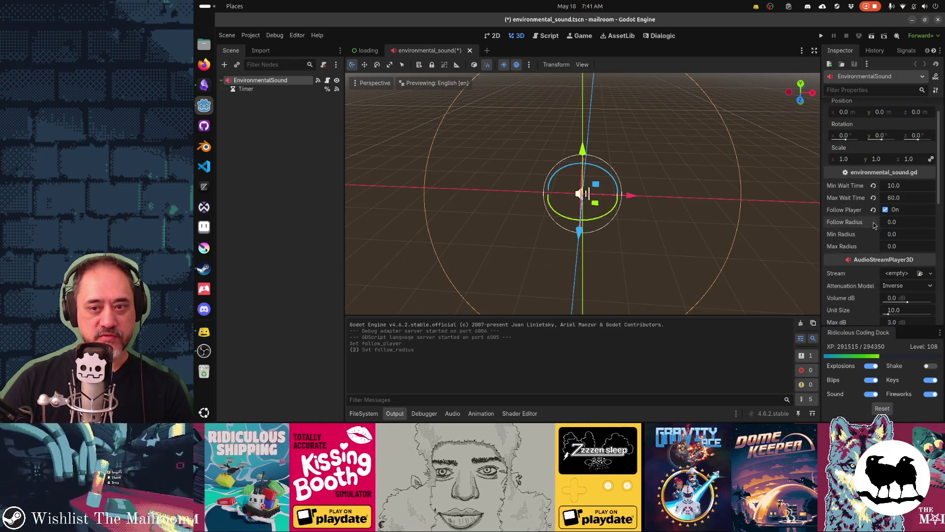
pyautogui.click(873, 210)
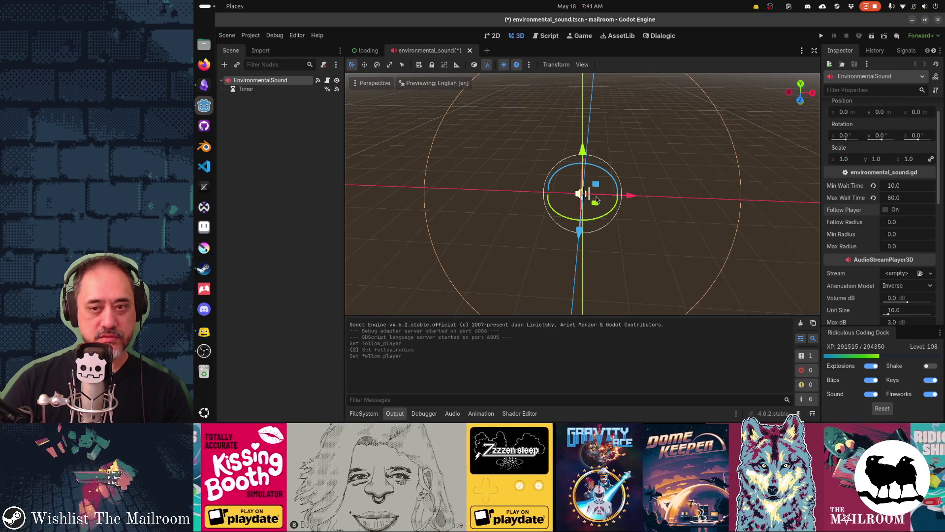
# Step: Try Min Radius 1.0 and Max Radius 10.0, revert both to 0.0, and close the scene
pyautogui.click(905, 237)
pyautogui.write('1')
pyautogui.press('Tab')
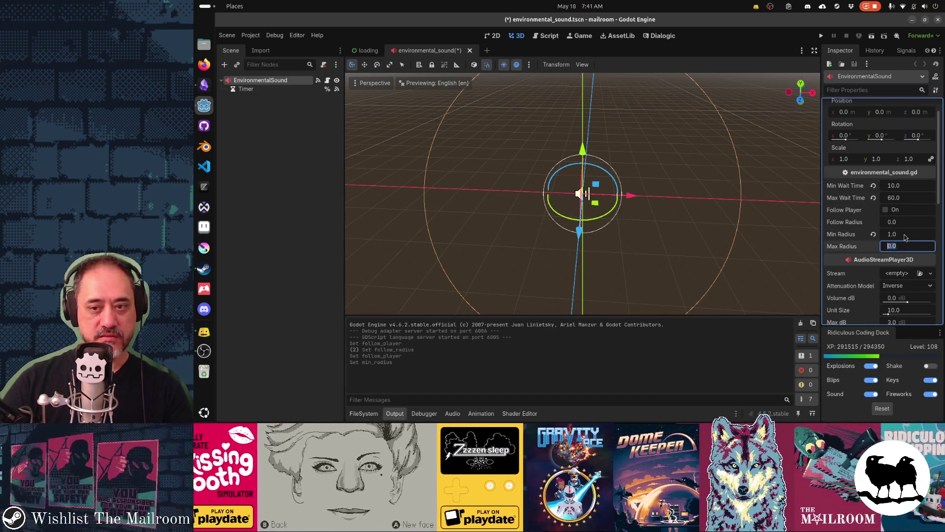
pyautogui.write('10')
pyautogui.press('Tab')
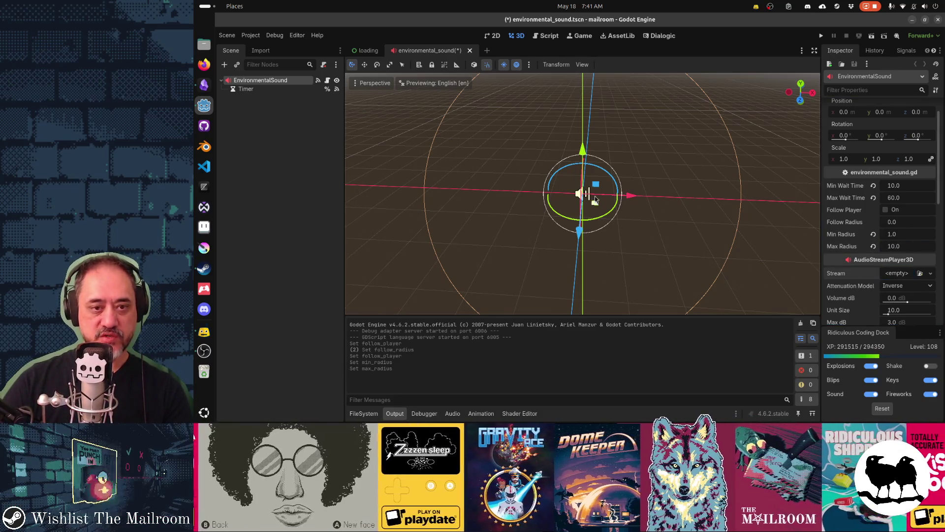
pyautogui.click(873, 246)
pyautogui.click(873, 235)
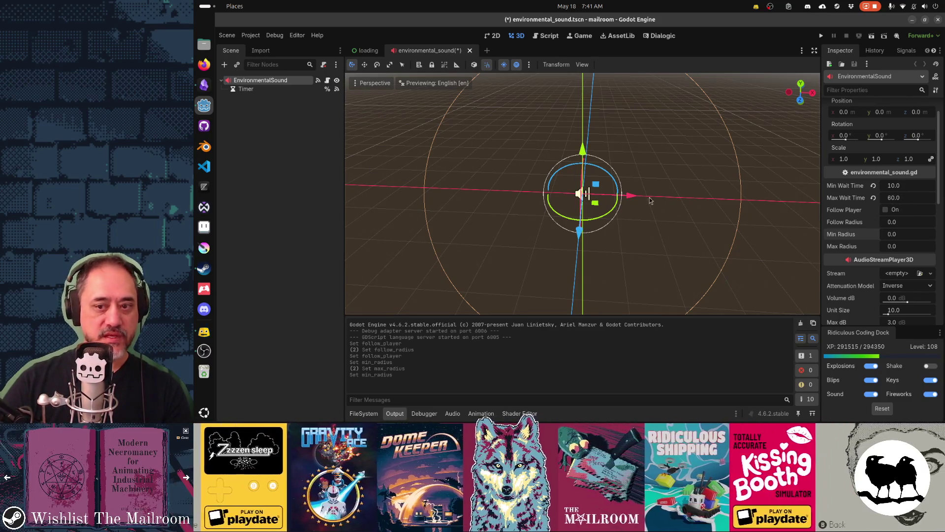
pyautogui.scroll(-5, 895, 210)
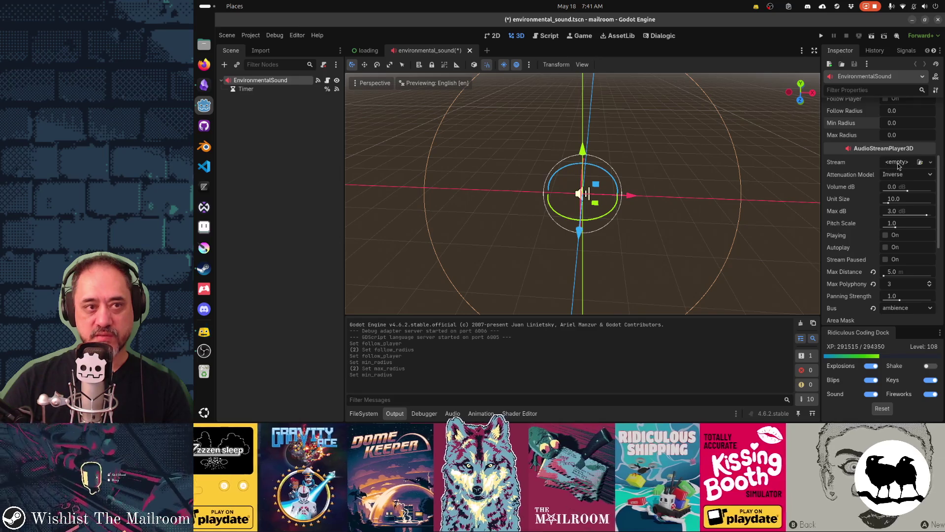
pyautogui.click(470, 50)
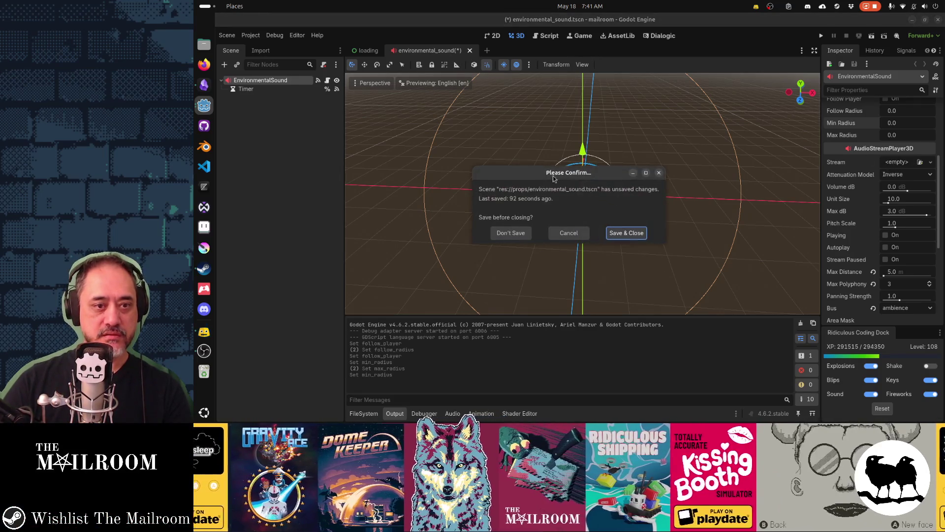
# Step: Discard the environmental_sound changes, reopen mailroom.tscn through quick open, and select EnvSoundElevator
pyautogui.click(512, 232)
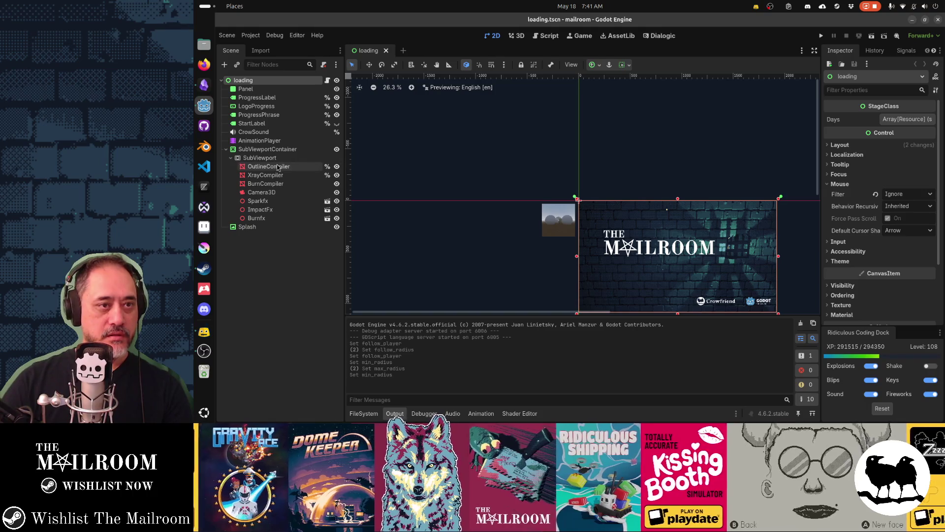
pyautogui.hotkey('alt', 'shift', 'o')
pyautogui.write('mailroom')
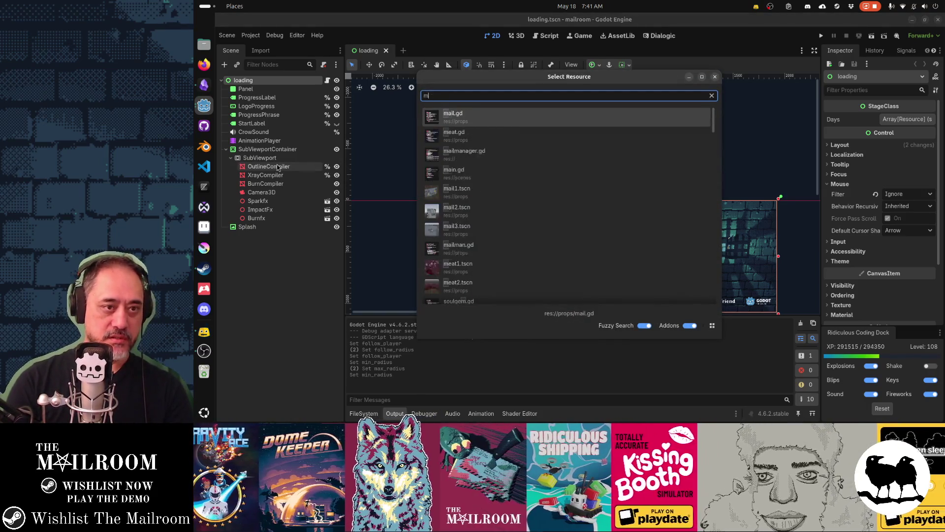
pyautogui.press('Down')
pyautogui.press('Return')
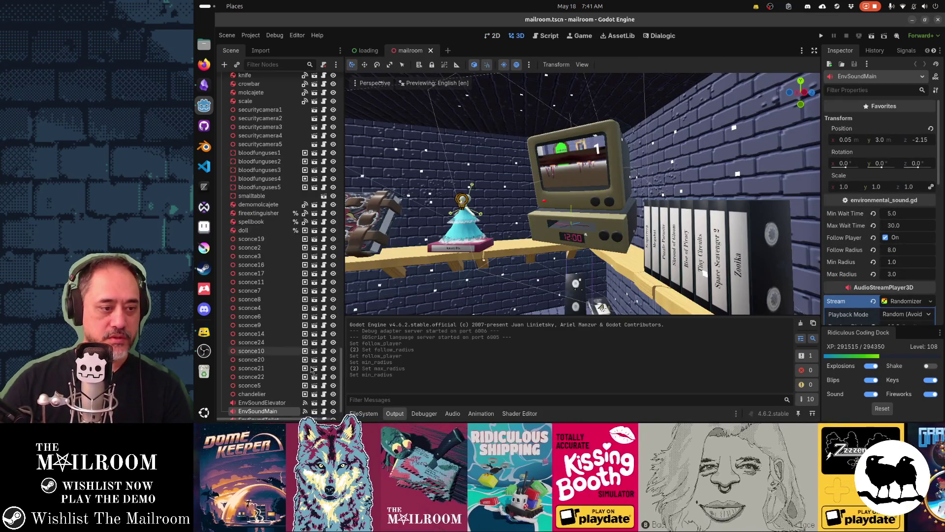
pyautogui.click(284, 402)
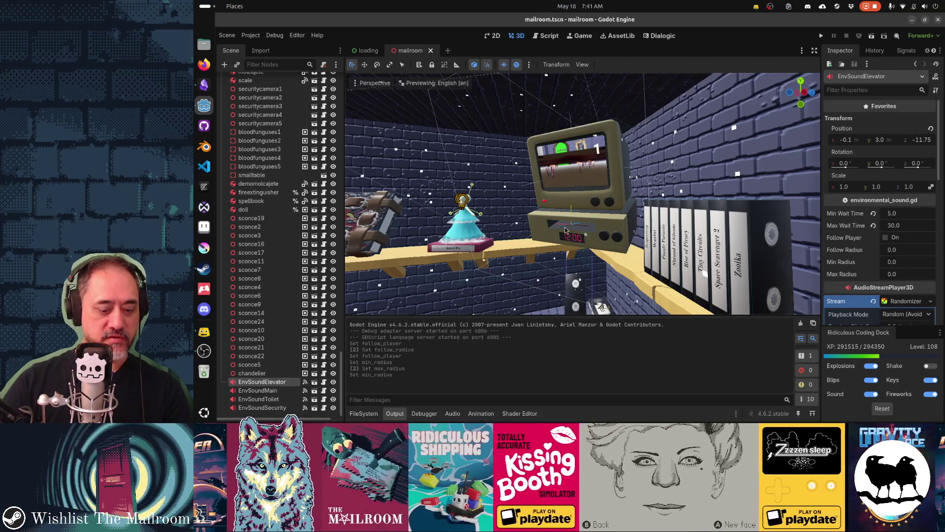
# Step: Frame the elevator and main sounds, then set EnvSoundMain's Max Wait Time to 60
pyautogui.press('f')
pyautogui.moveTo(551, 232)
pyautogui.mouseDown()
pyautogui.moveTo(565, 206)
pyautogui.moveTo(470, 204)
pyautogui.mouseUp()
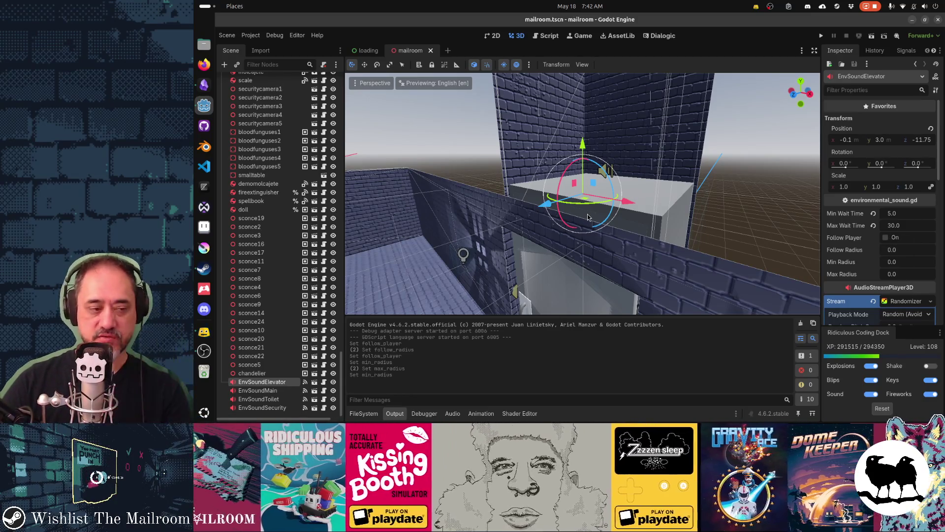
pyautogui.press('Down')
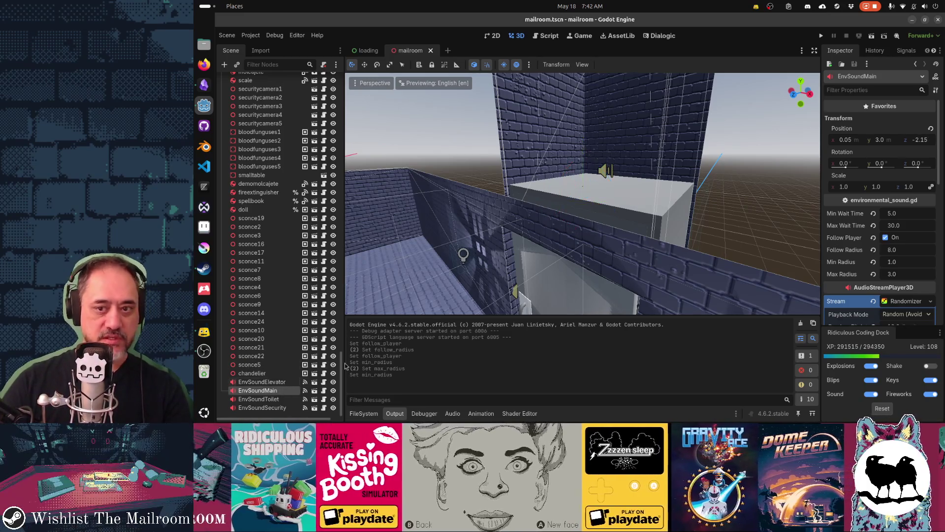
pyautogui.press('f')
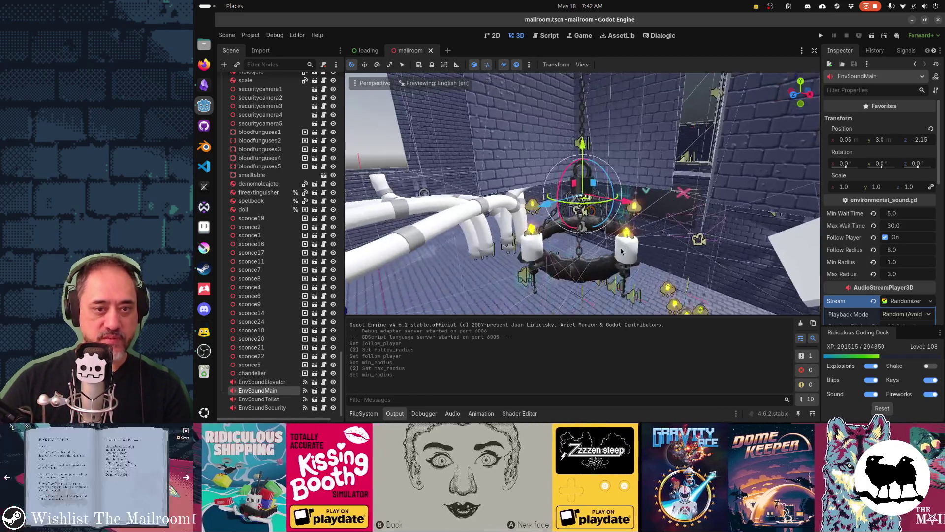
pyautogui.moveTo(664, 182)
pyautogui.mouseDown()
pyautogui.moveTo(720, 253)
pyautogui.moveTo(734, 256)
pyautogui.mouseUp()
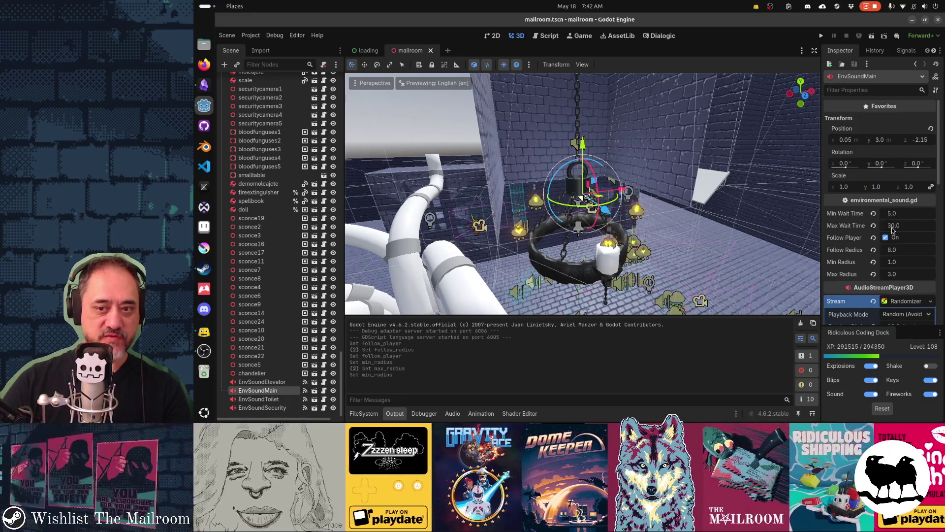
pyautogui.click(923, 226)
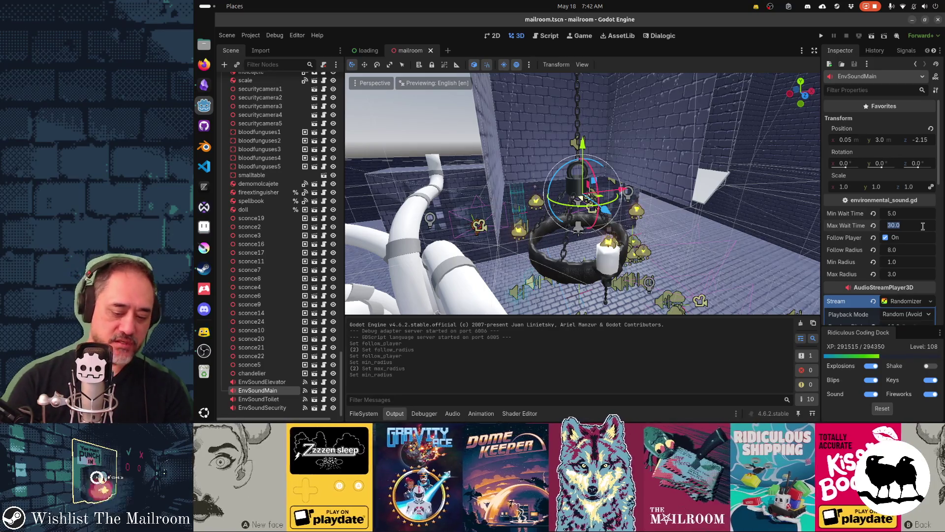
pyautogui.write('60')
pyautogui.hotkey('shift', 'Tab')
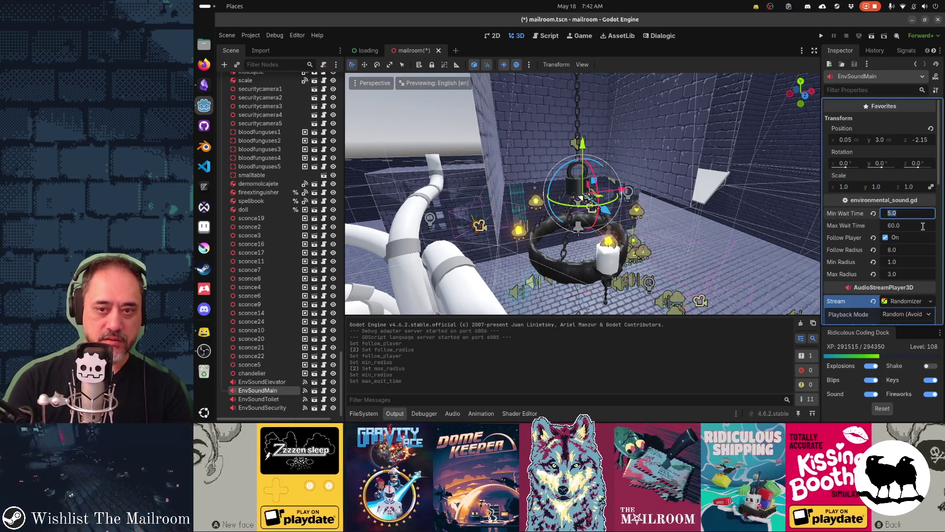
pyautogui.press('Tab')
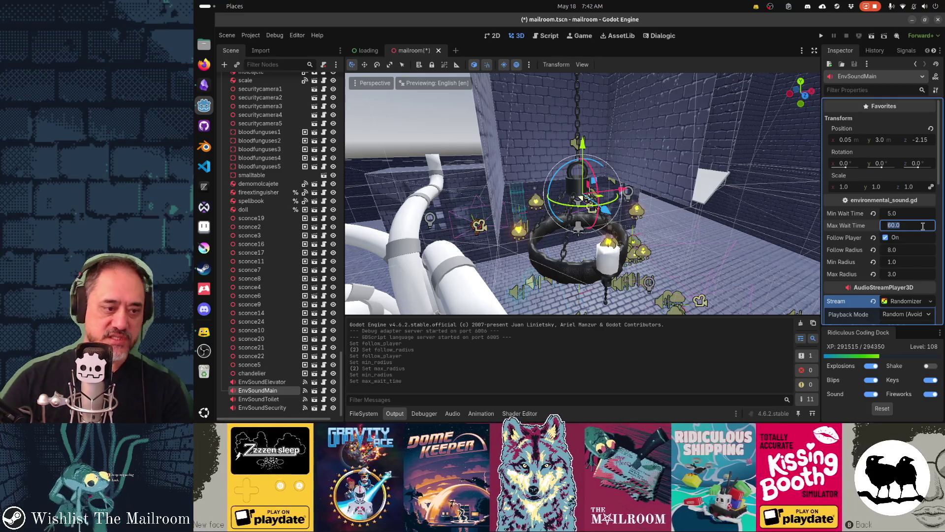
# Step: Set Max Wait Time to 60 on EnvSoundToilet and EnvSoundSecurity
pyautogui.click(289, 384)
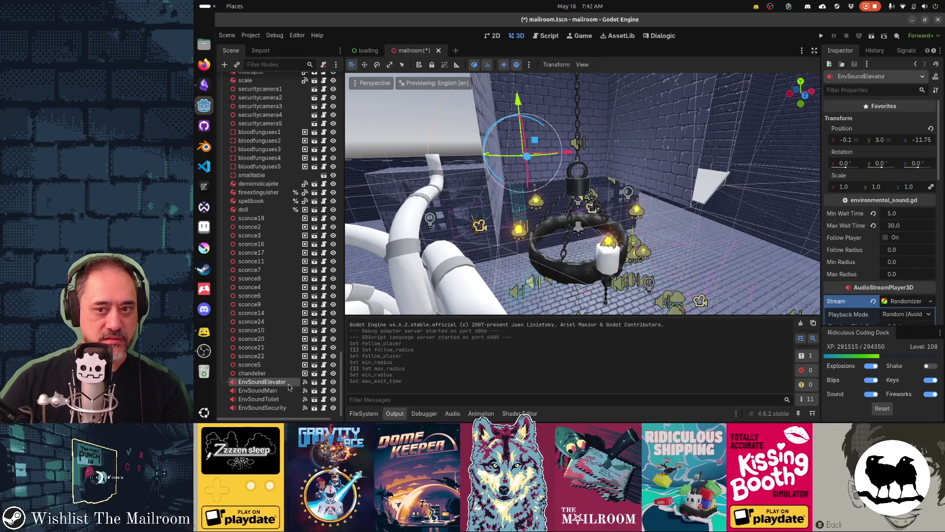
pyautogui.click(270, 401)
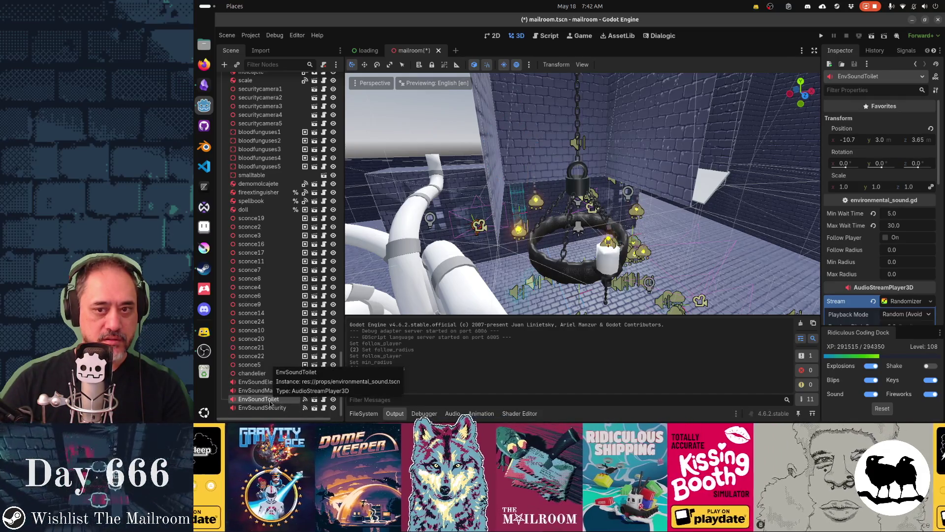
pyautogui.click(903, 226)
pyautogui.write('60')
pyautogui.press('Return')
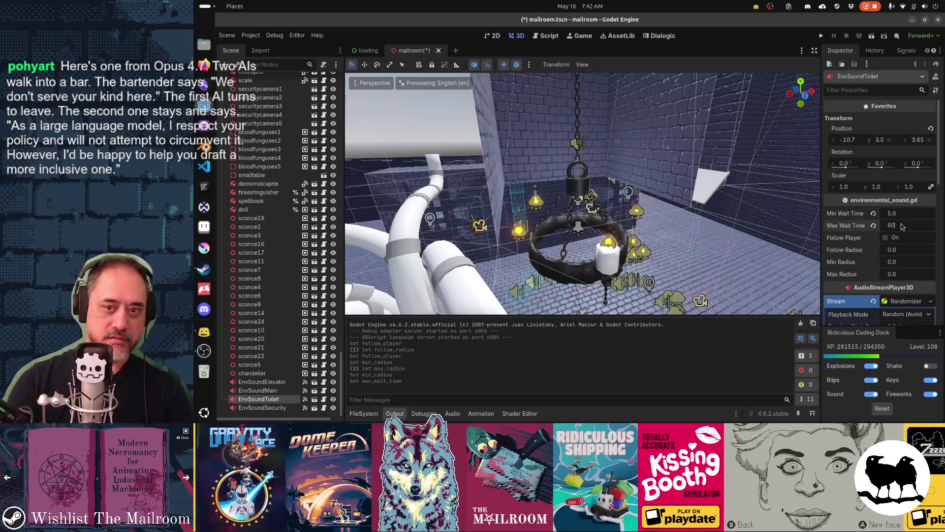
pyautogui.press('f')
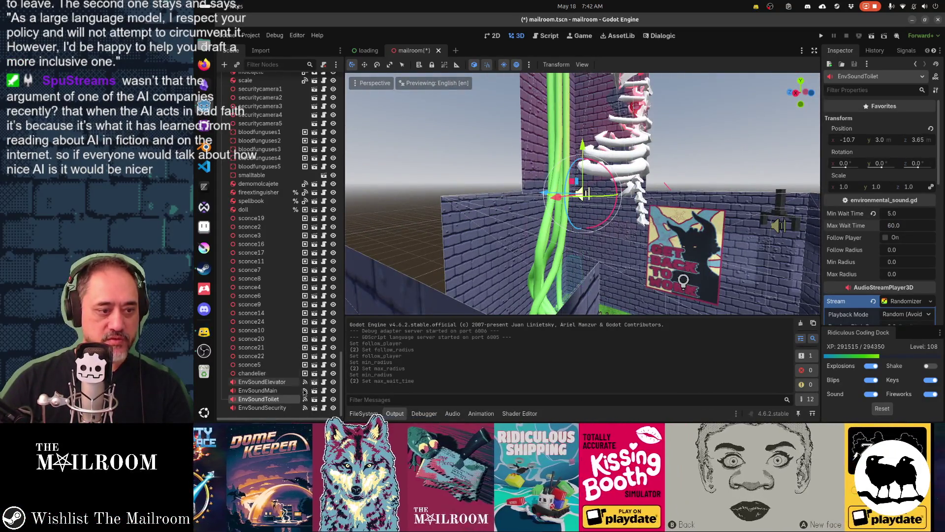
pyautogui.click(262, 408)
pyautogui.press('f')
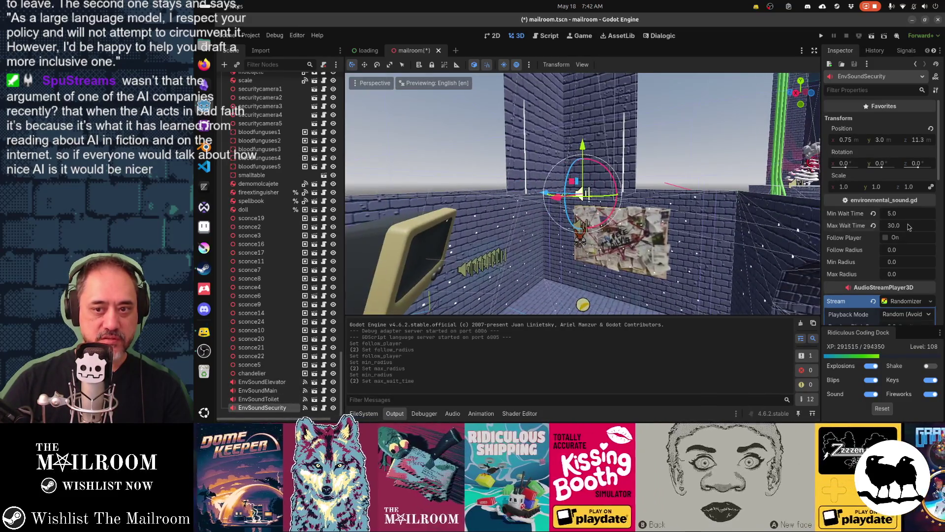
pyautogui.click(909, 225)
pyautogui.write('60')
pyautogui.press('Return')
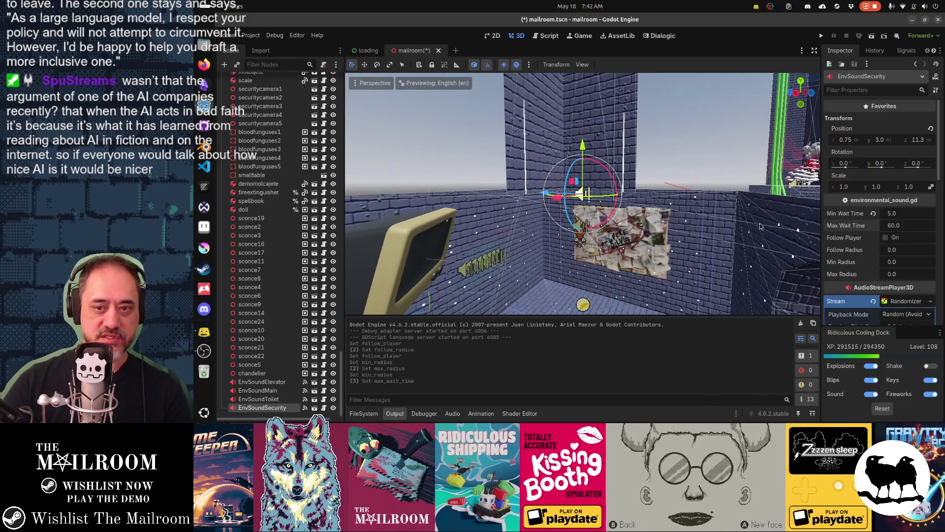
pyautogui.moveTo(684, 221)
pyautogui.mouseDown()
pyautogui.moveTo(752, 234)
pyautogui.moveTo(527, 208)
pyautogui.moveTo(808, 236)
pyautogui.mouseUp()
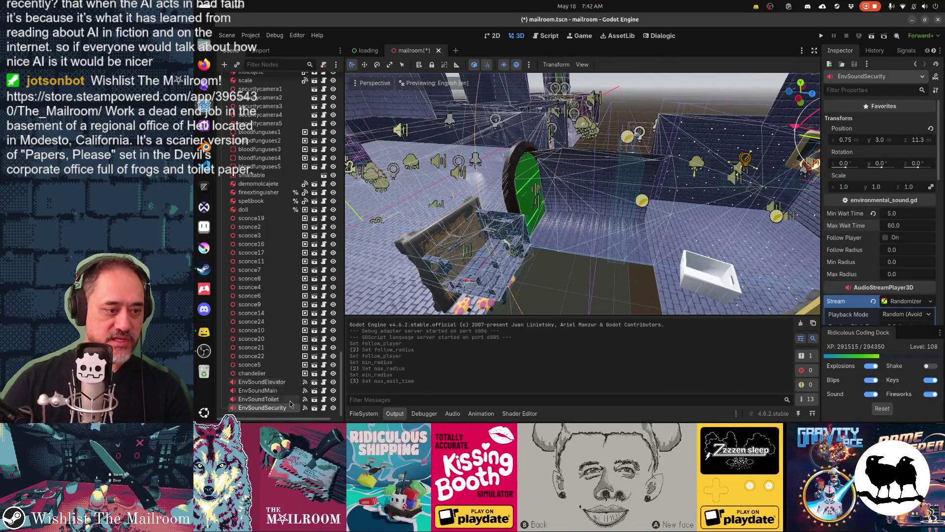
# Step: Turn on Playing for EnvSoundSecurity to preview its sound, and frame the node
pyautogui.scroll(-5, 858, 285)
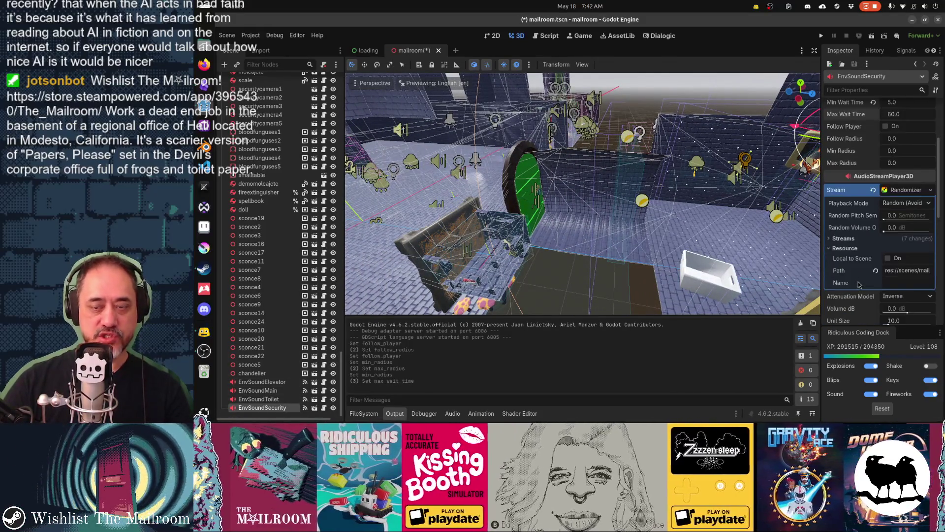
pyautogui.scroll(-1, 859, 285)
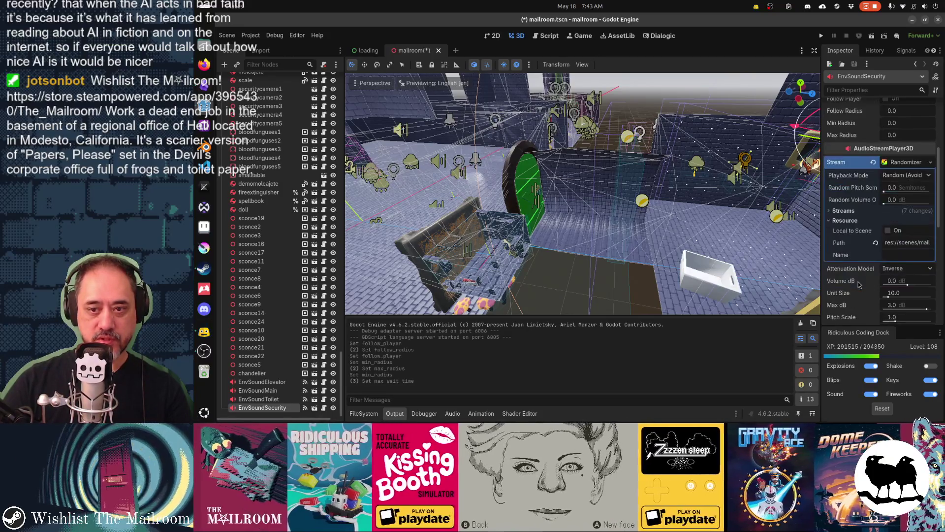
pyautogui.scroll(-1, 858, 284)
pyautogui.scroll(-1, 858, 285)
pyautogui.scroll(-1, 858, 284)
pyautogui.click(886, 246)
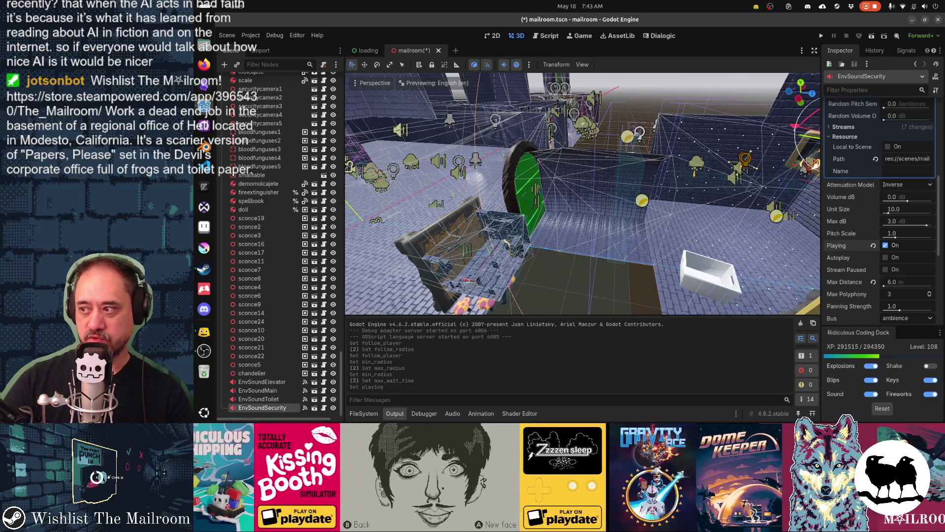
pyautogui.click(203, 350)
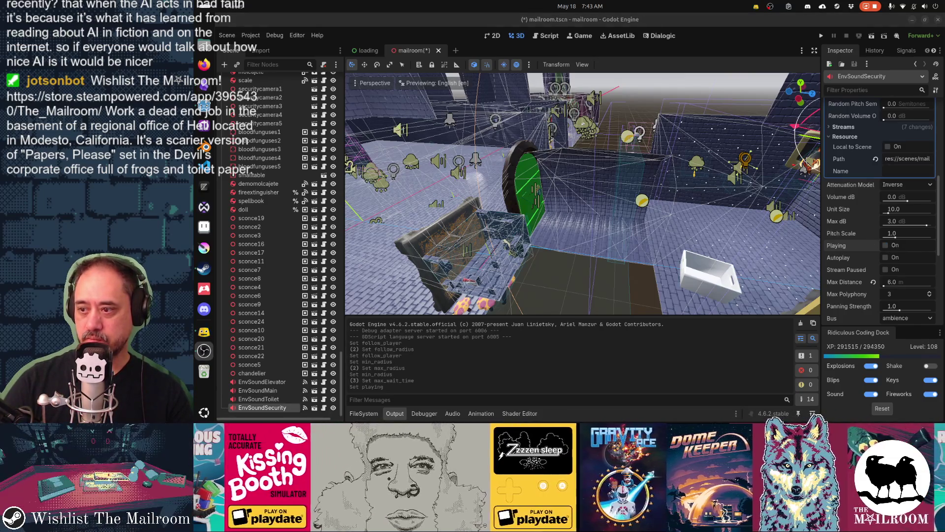
pyautogui.press('f')
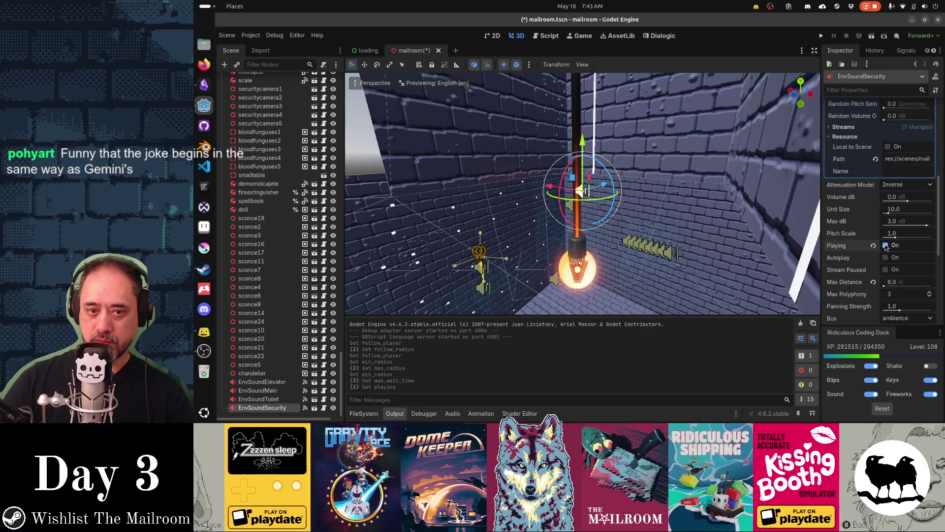
# Step: Toggle EnvSoundSecurity's Playing preview repeatedly while orbiting its room, then select EnvSoundToilet
pyautogui.click(885, 245)
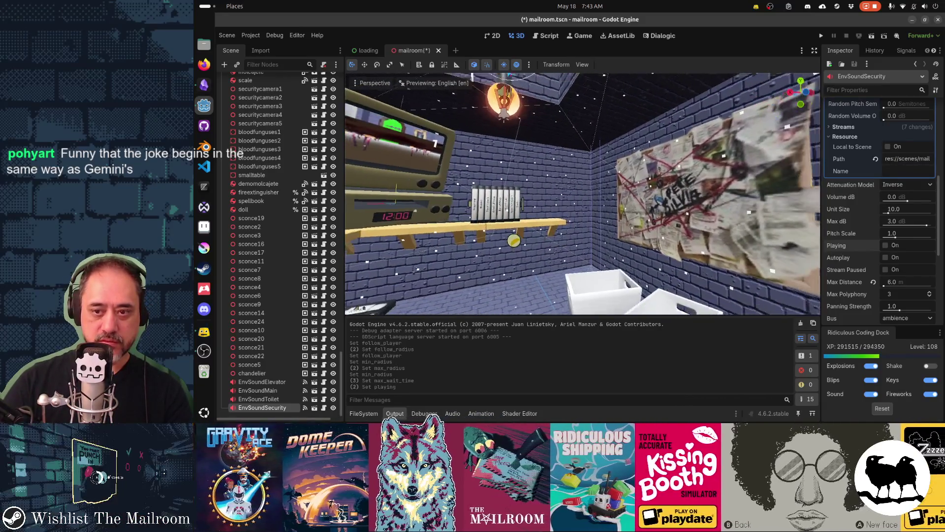
pyautogui.click(886, 245)
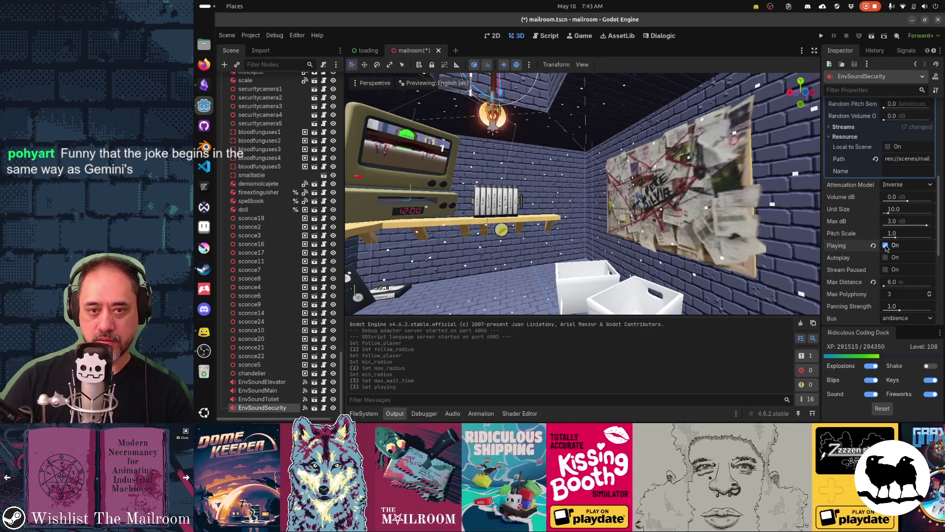
pyautogui.click(886, 246)
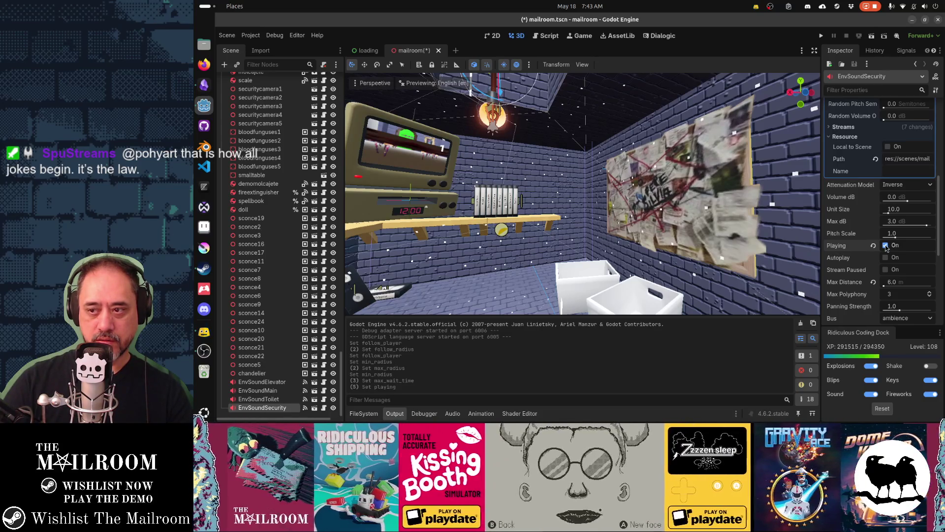
pyautogui.click(886, 246)
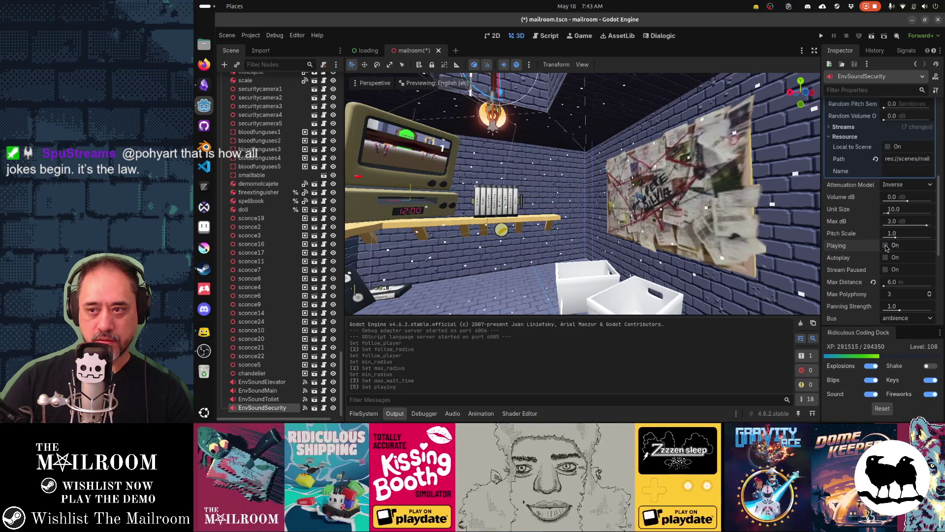
pyautogui.click(886, 246)
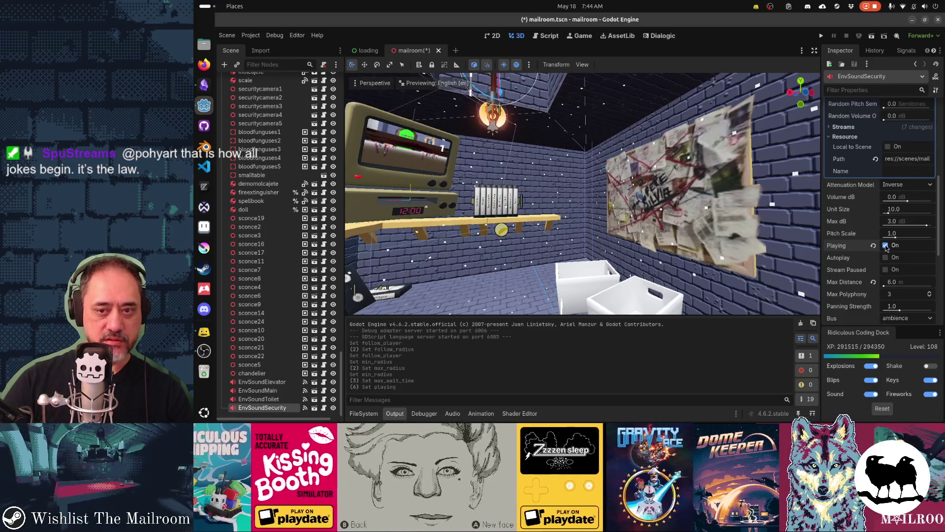
pyautogui.click(885, 245)
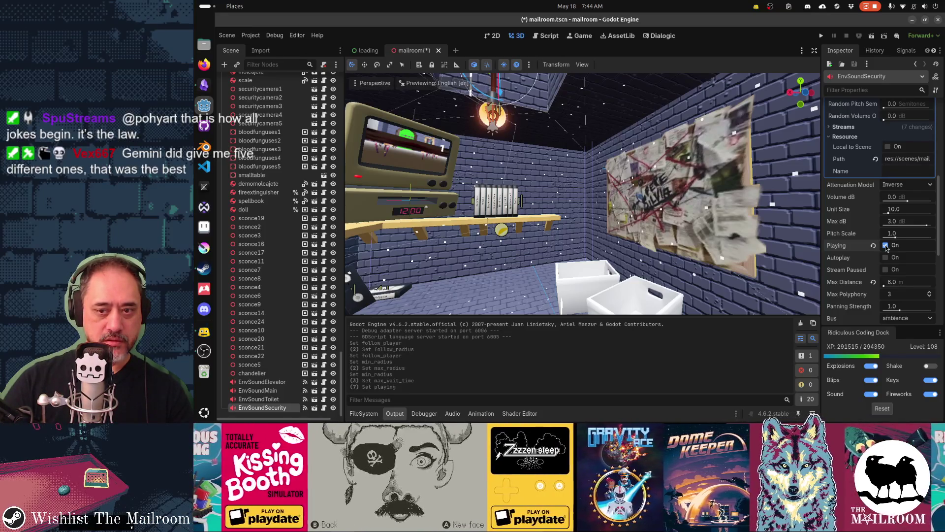
pyautogui.moveTo(744, 245)
pyautogui.mouseDown()
pyautogui.moveTo(665, 169)
pyautogui.moveTo(503, 152)
pyautogui.mouseUp()
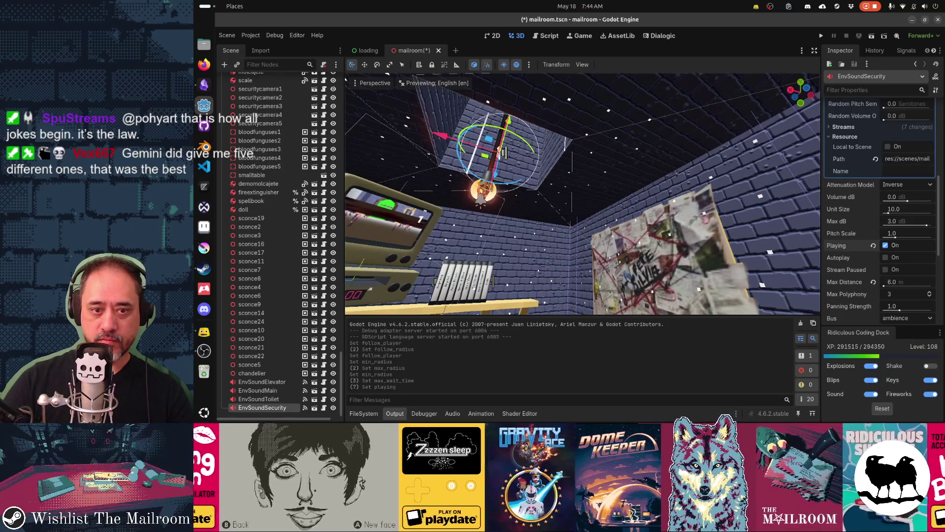
pyautogui.moveTo(503, 152); pyautogui.dragTo(490, 241)
pyautogui.press('f')
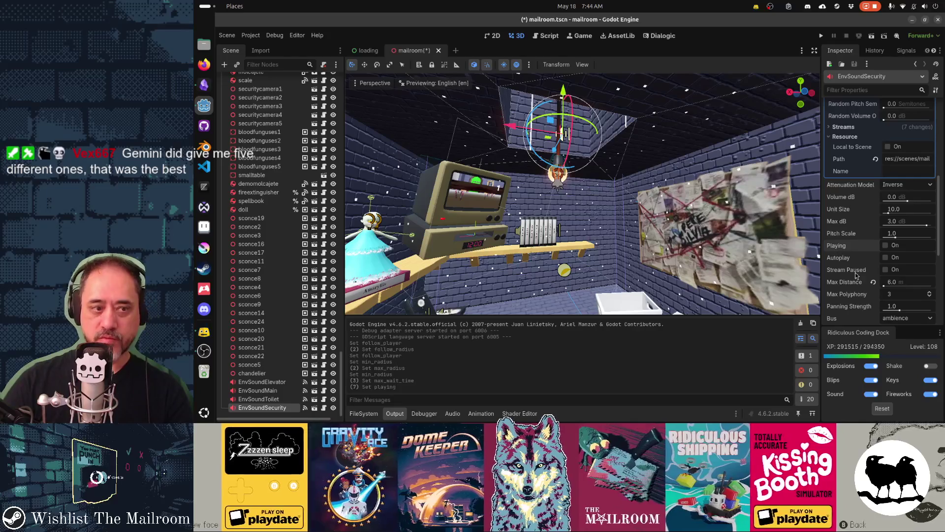
pyautogui.click(266, 399)
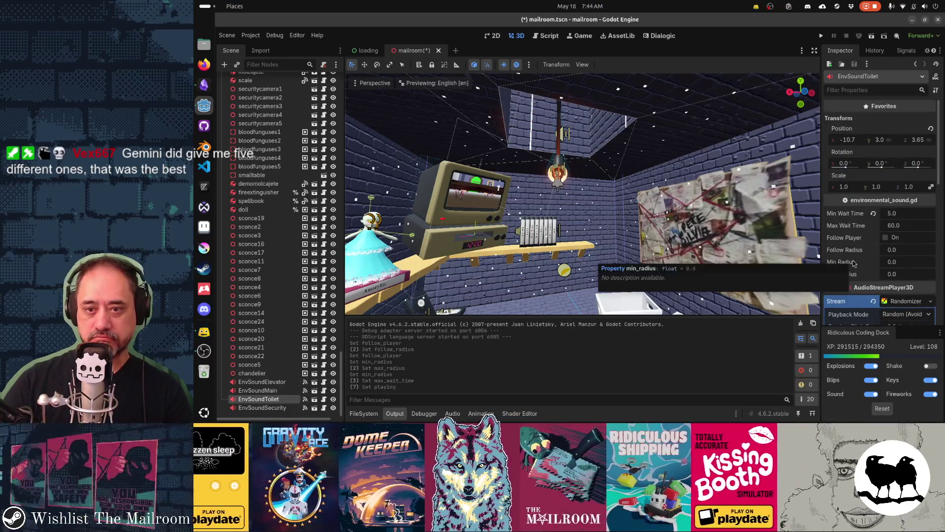
# Step: Preview EnvSoundToilet while flying into the toilet room and looking up the shaft
pyautogui.scroll(-6, 880, 266)
pyautogui.click(885, 266)
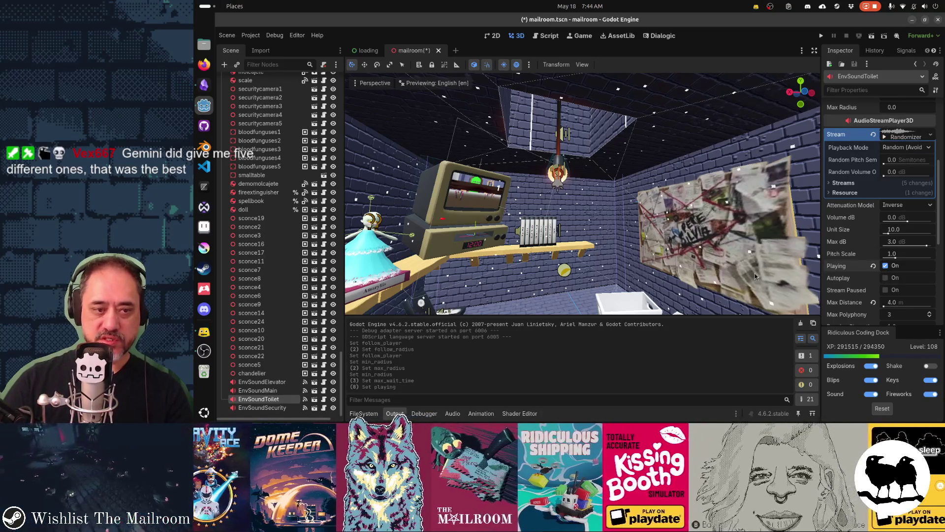
pyautogui.press('f')
pyautogui.scroll(-3, 547, 264)
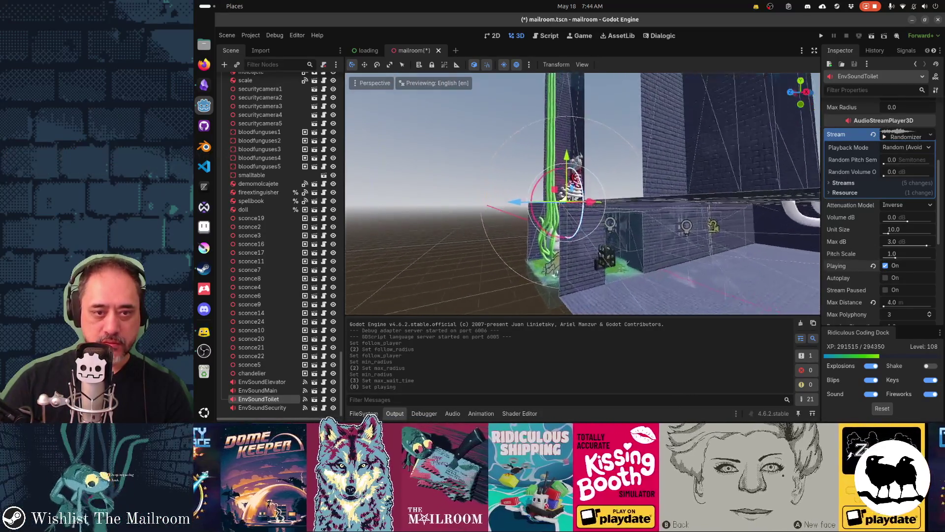
pyautogui.press('w')
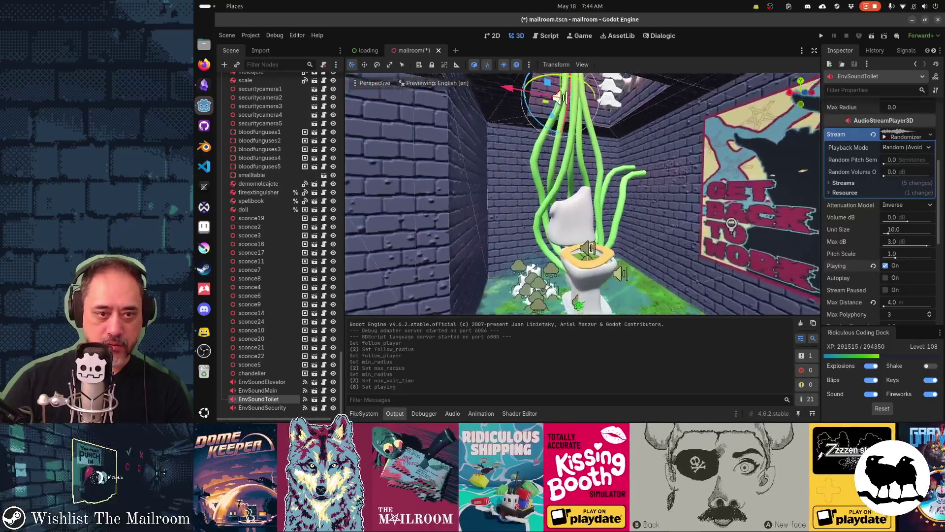
pyautogui.press('s')
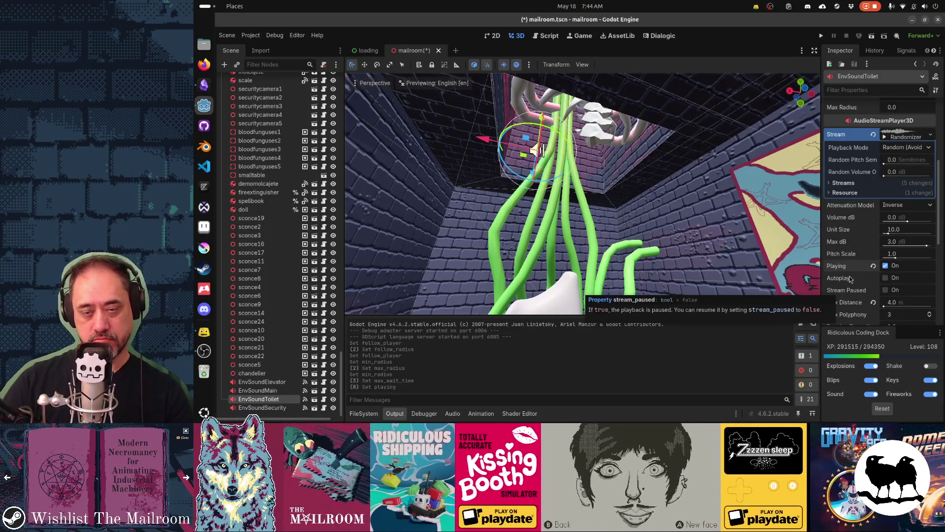
pyautogui.click(887, 266)
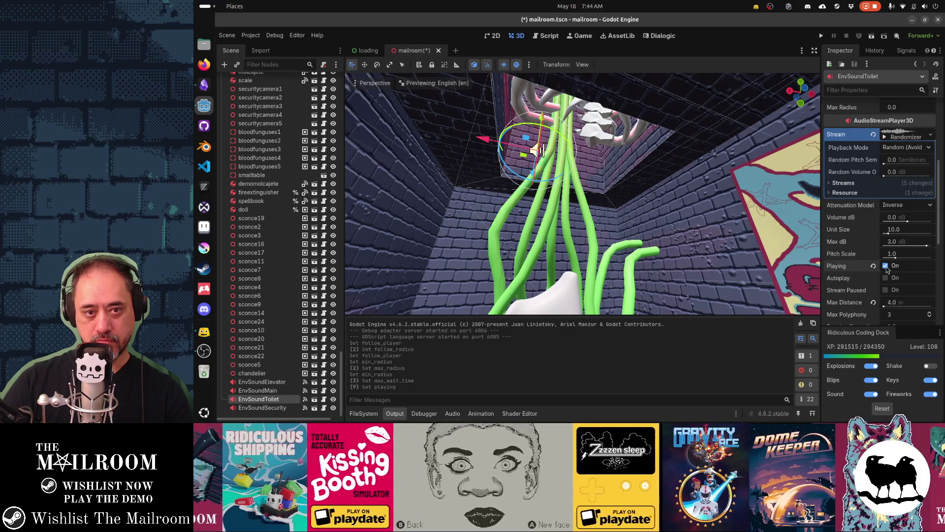
pyautogui.moveTo(815, 270); pyautogui.dragTo(801, 276)
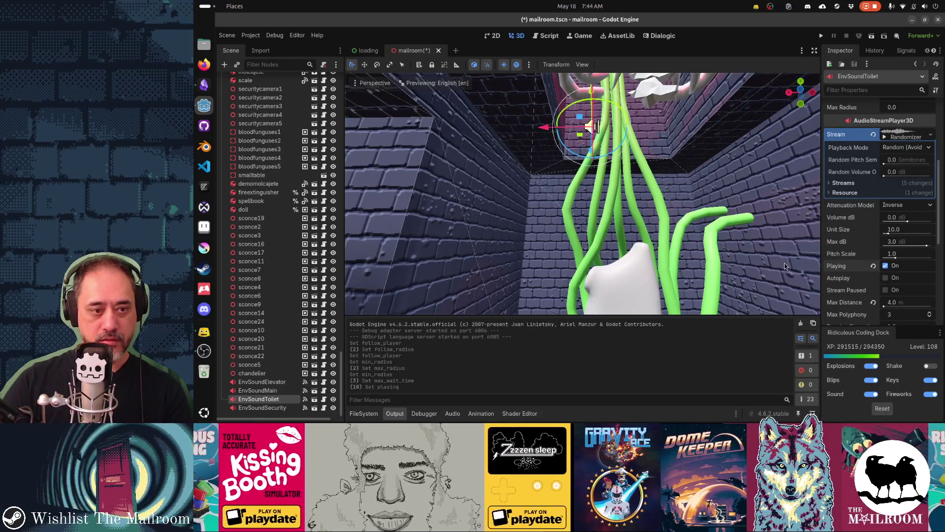
pyautogui.moveTo(797, 267); pyautogui.dragTo(798, 267)
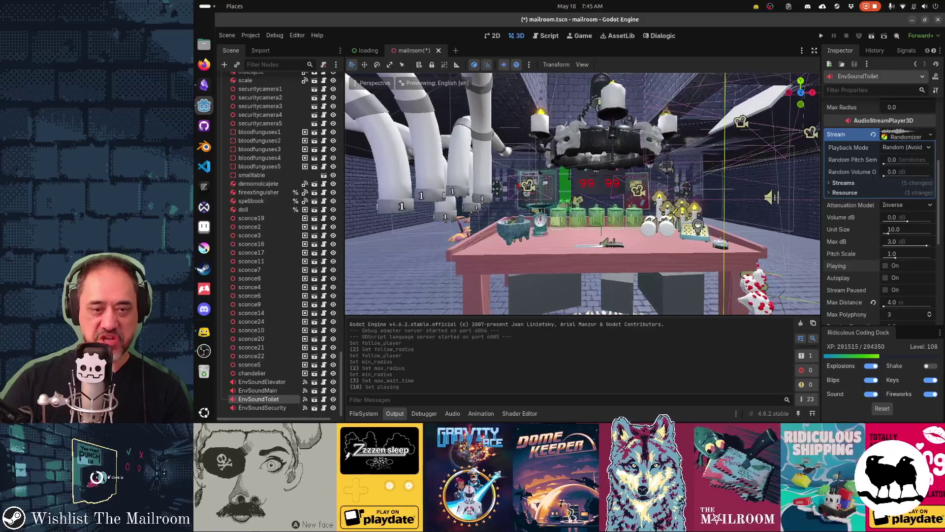
# Step: Select EnvSoundMain and preview its sound, retriggering it twice before stopping
pyautogui.click(258, 390)
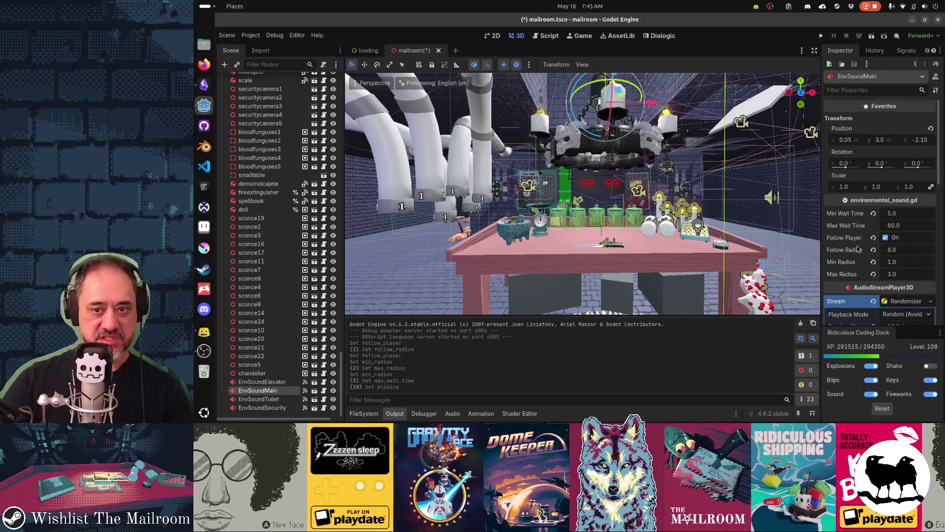
pyautogui.scroll(-5, 874, 259)
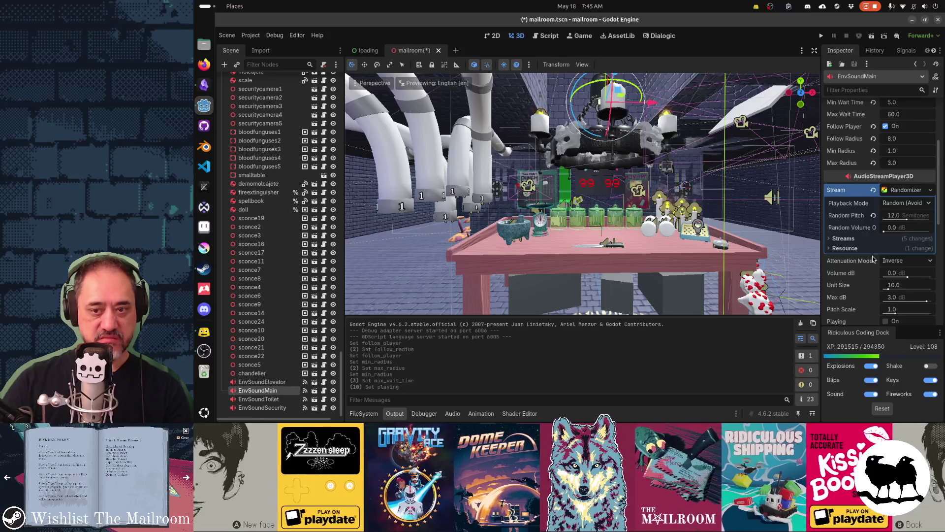
pyautogui.scroll(-3, 873, 259)
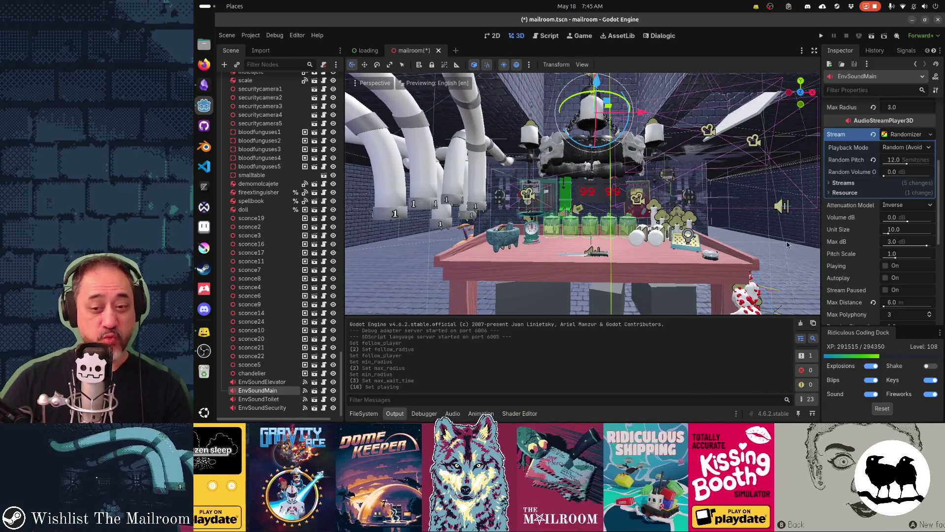
pyautogui.click(886, 265)
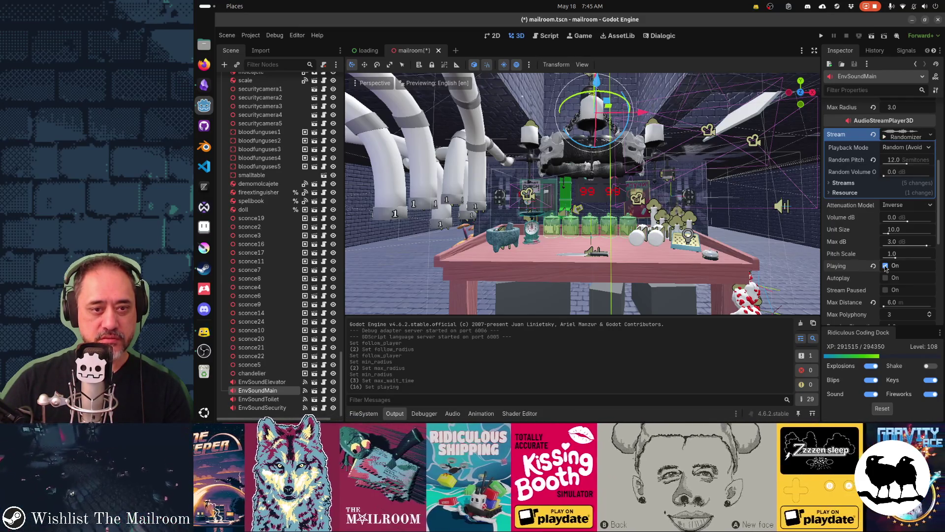
pyautogui.click(886, 266)
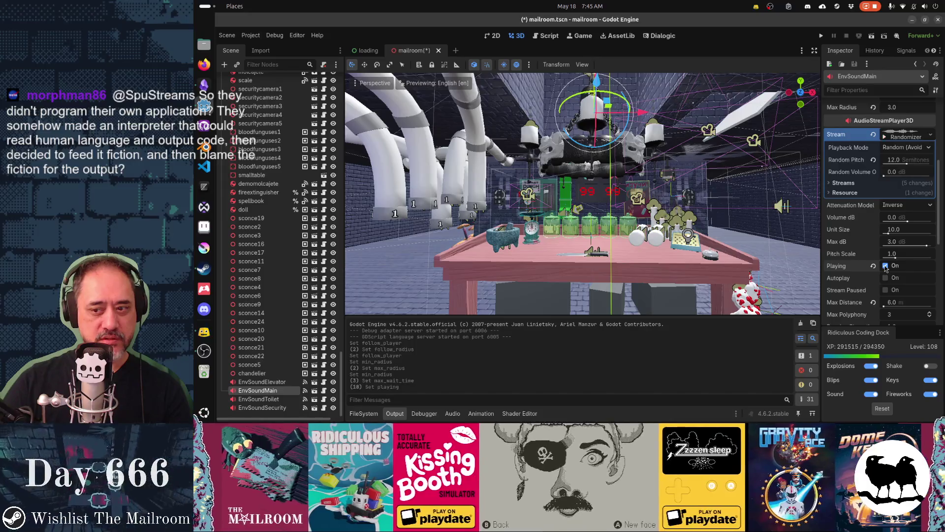
pyautogui.click(886, 266)
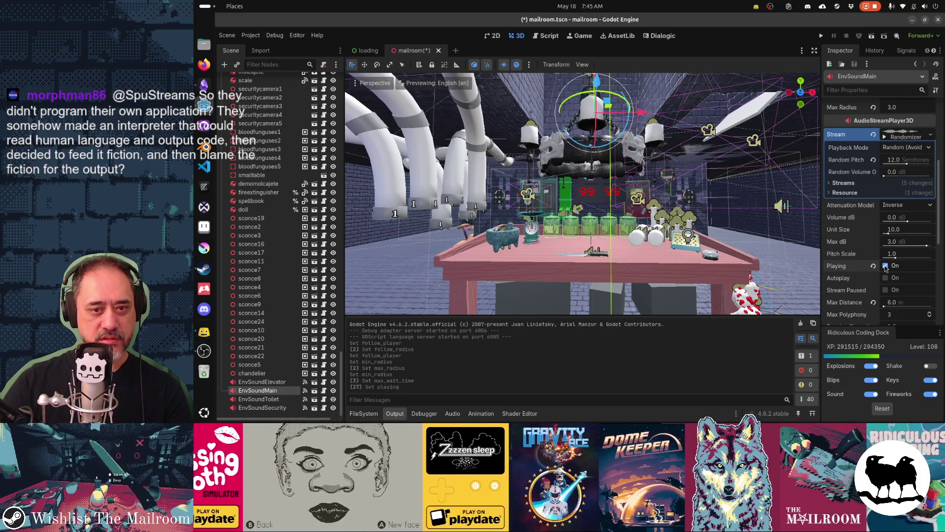
pyautogui.click(886, 266)
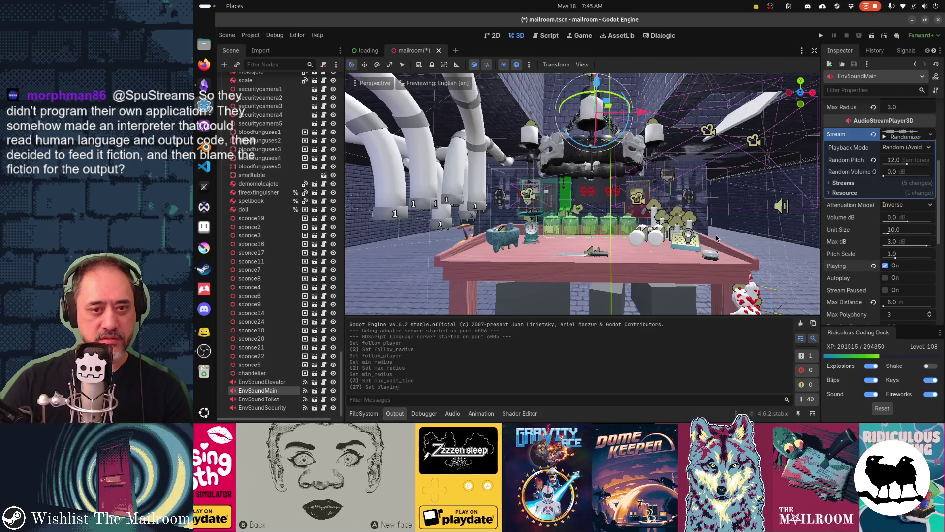
# Step: Retrigger the EnvSoundMain preview to hear more random clips, then show the res://sounds files
pyautogui.click(886, 266)
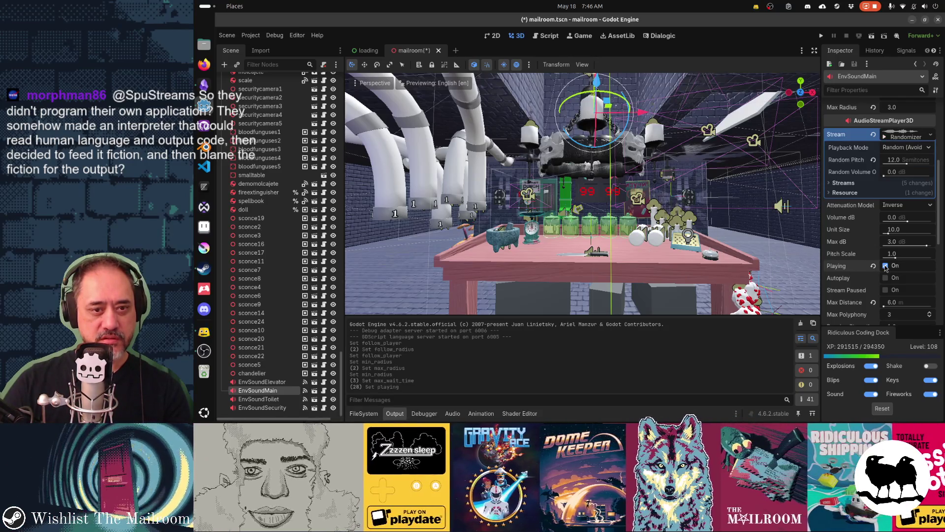
pyautogui.click(886, 266)
pyautogui.click(886, 266)
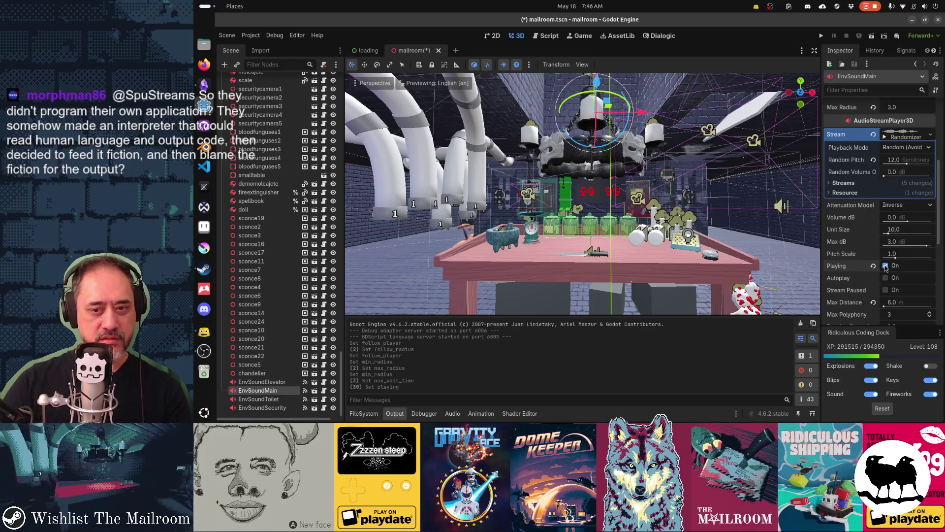
pyautogui.click(886, 266)
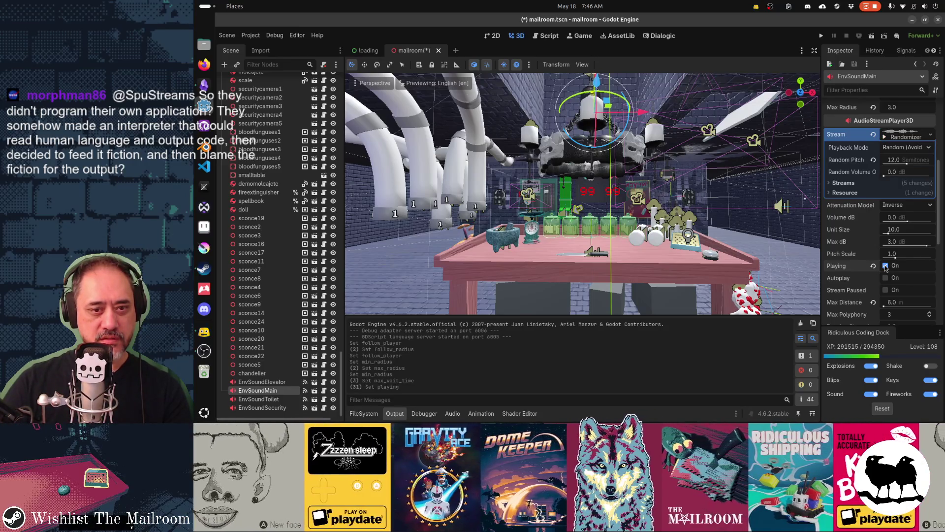
pyautogui.click(886, 266)
pyautogui.click(885, 266)
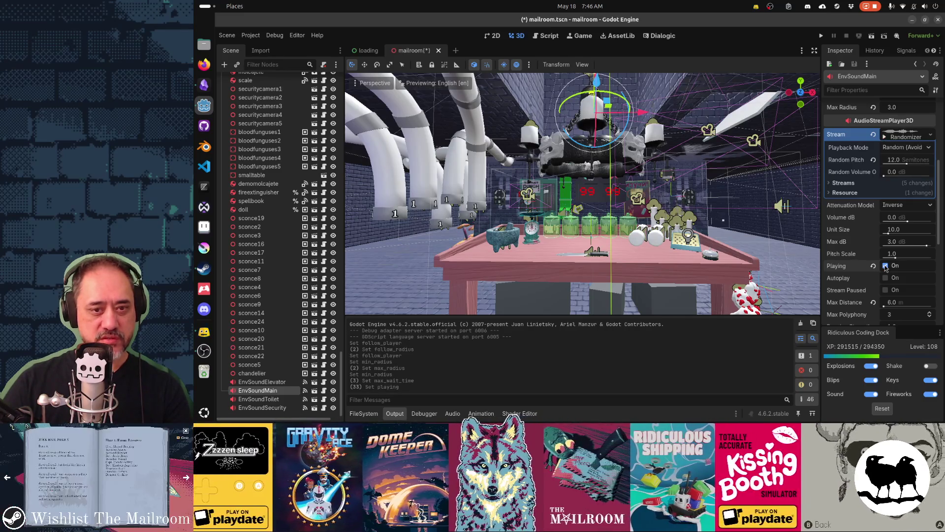
pyautogui.moveTo(669, 205)
pyautogui.mouseDown()
pyautogui.moveTo(660, 182)
pyautogui.moveTo(645, 197)
pyautogui.moveTo(581, 217)
pyautogui.moveTo(581, 187)
pyautogui.moveTo(556, 207)
pyautogui.moveTo(596, 203)
pyautogui.moveTo(581, 200)
pyautogui.mouseUp()
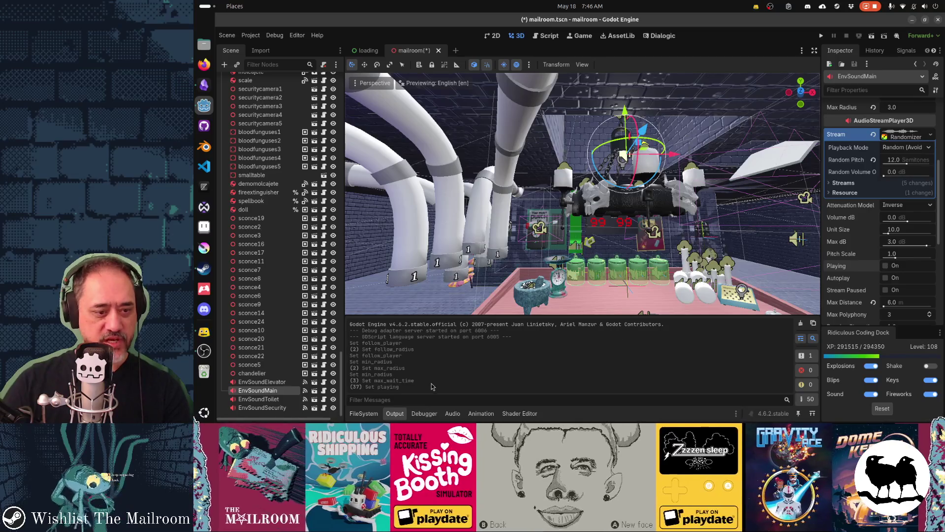
pyautogui.click(372, 415)
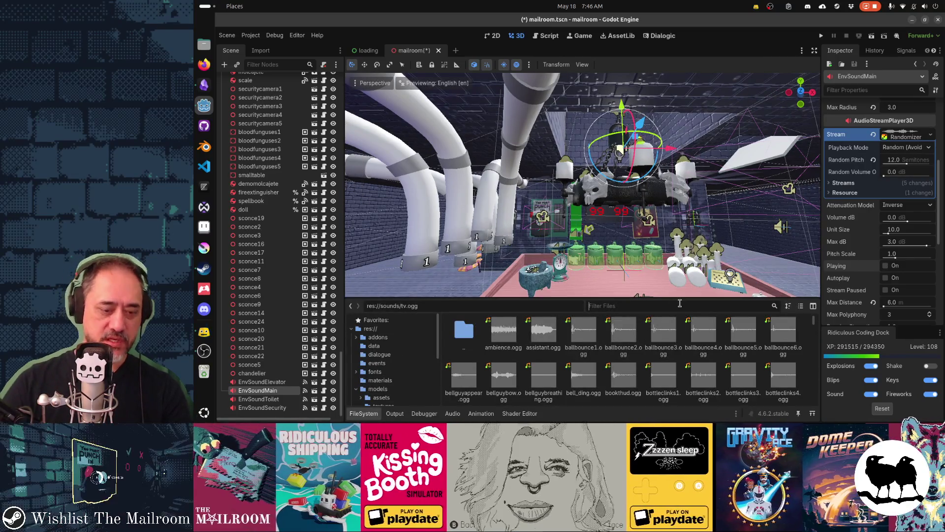
# Step: Filter the FileSystem dock to 'environment' and scroll through the listed .ogg clips
pyautogui.write('envin')
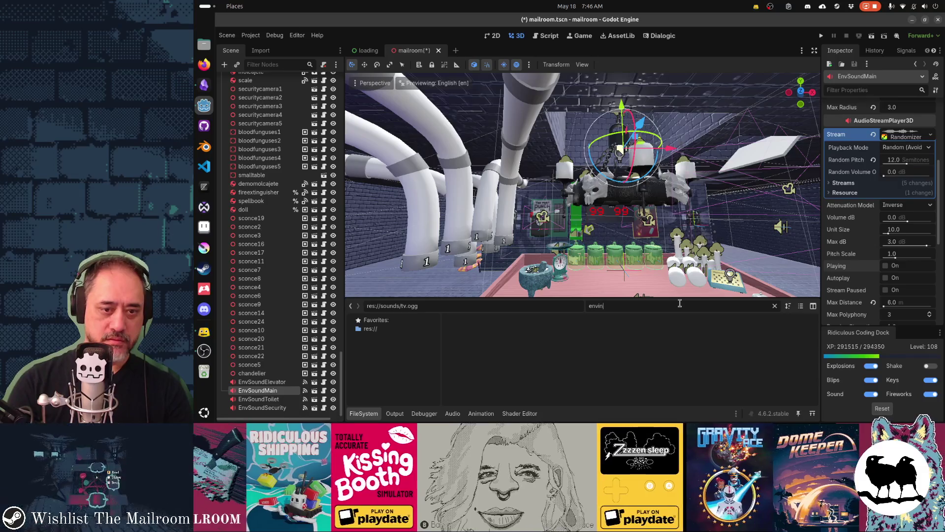
pyautogui.press('BackSpace')
pyautogui.write('ronment')
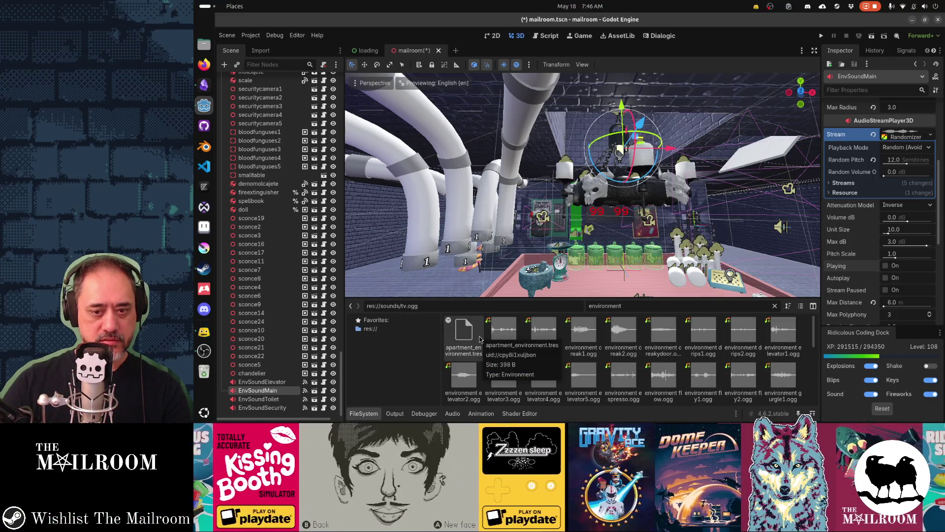
pyautogui.scroll(-1, 698, 381)
pyautogui.scroll(-5, 698, 381)
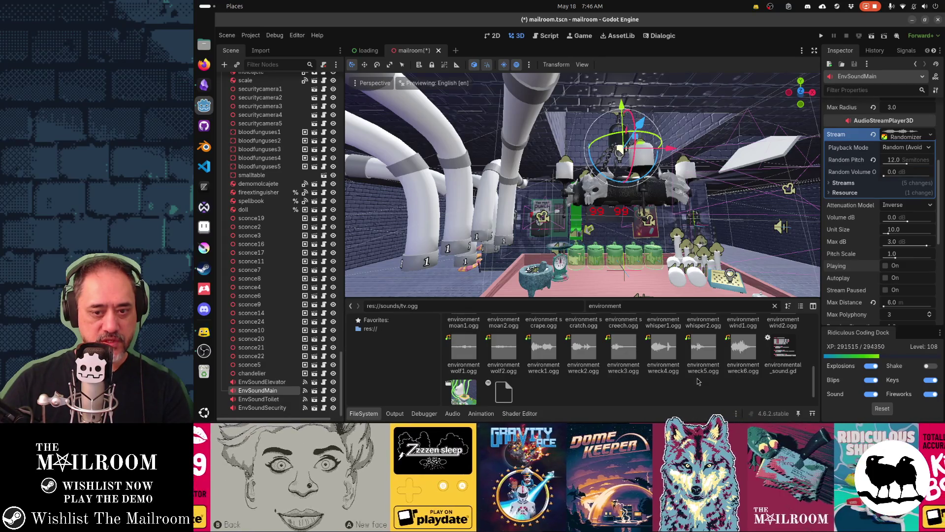
pyautogui.scroll(1, 698, 380)
pyautogui.scroll(5, 698, 381)
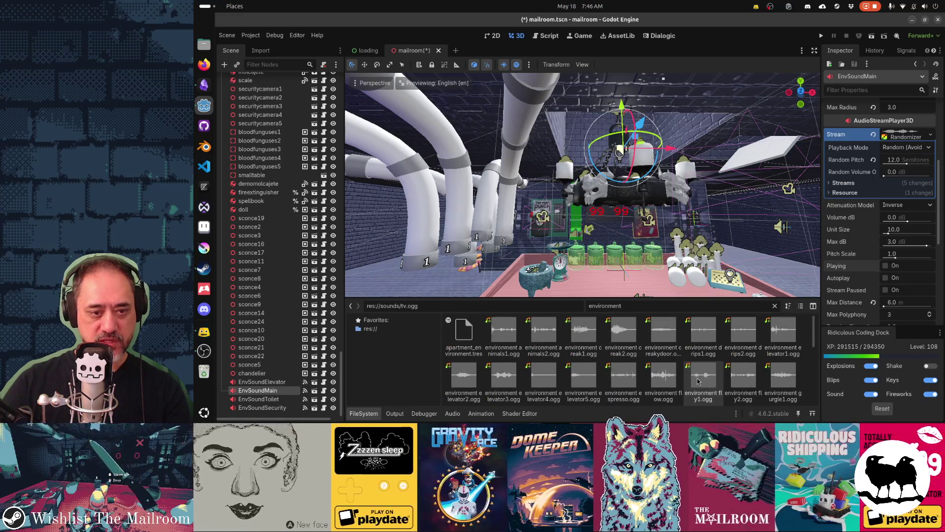
pyautogui.scroll(-6, 698, 380)
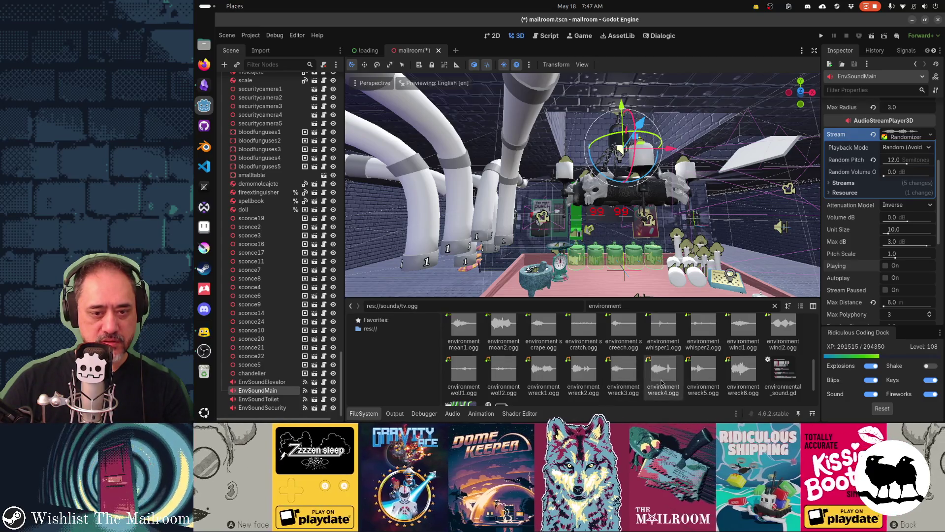
# Step: Preview the environment wreck4.ogg and wolf1.ogg clips in the Audio Stream Importer
pyautogui.doubleClick(663, 377)
pyautogui.click(457, 269)
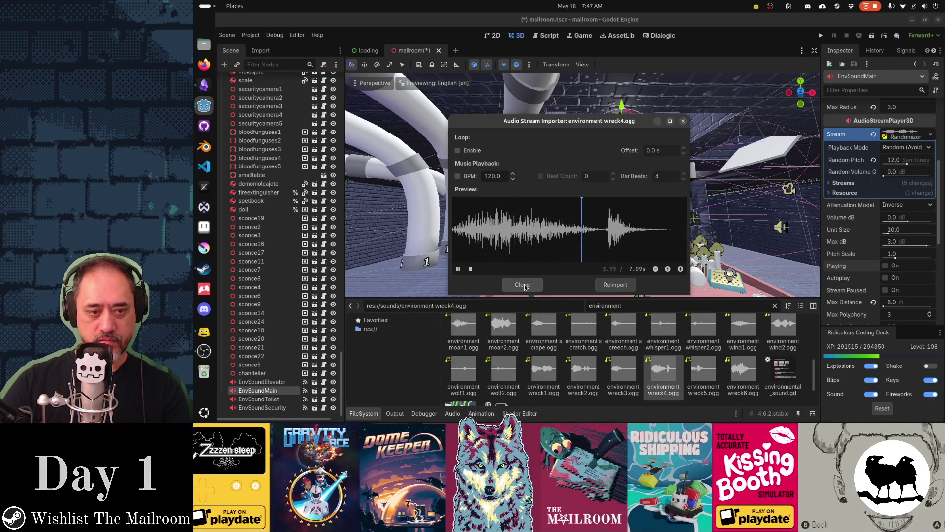
pyautogui.click(522, 285)
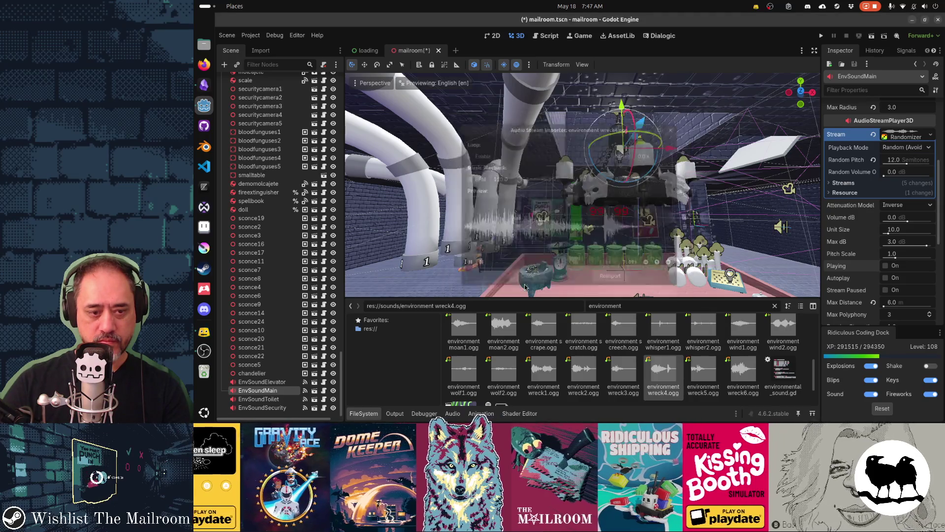
pyautogui.doubleClick(446, 376)
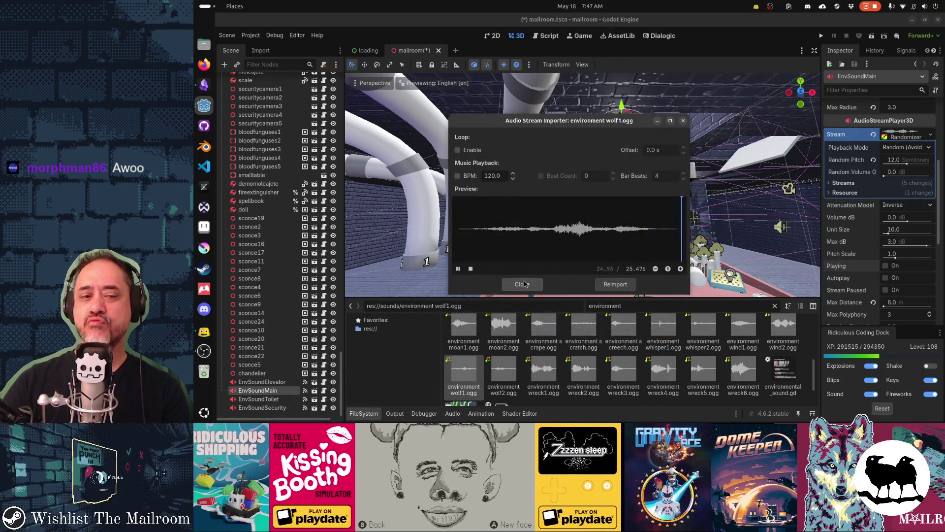
pyautogui.click(523, 284)
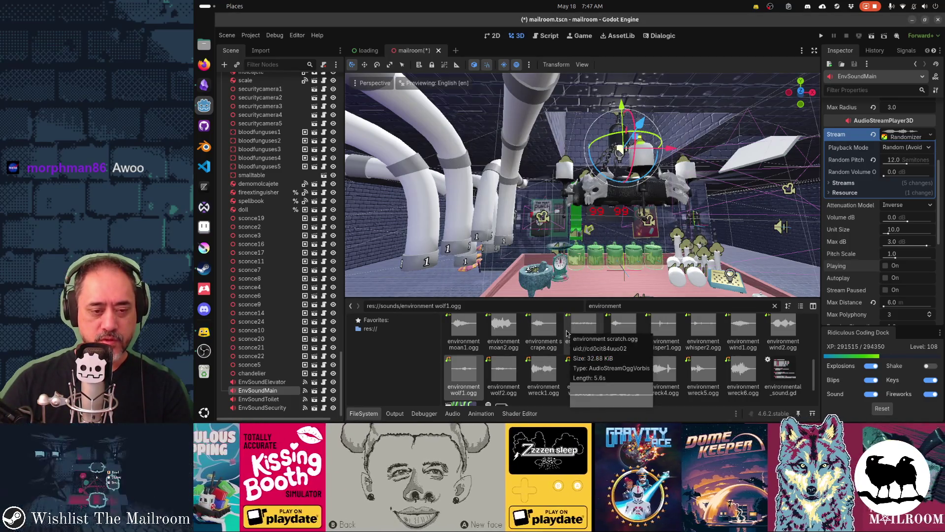
# Step: Scroll back up the file list and open environment animals1.ogg for preview
pyautogui.scroll(2, 532, 335)
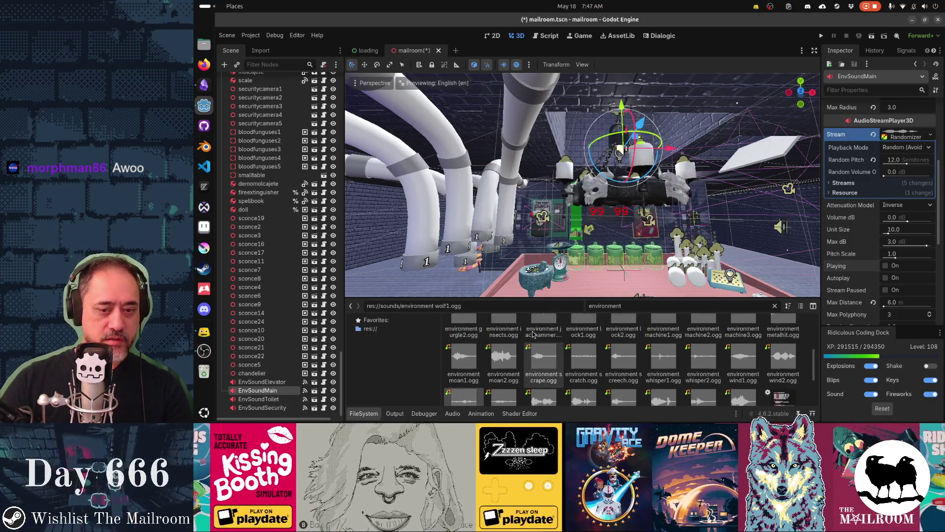
pyautogui.scroll(2, 663, 359)
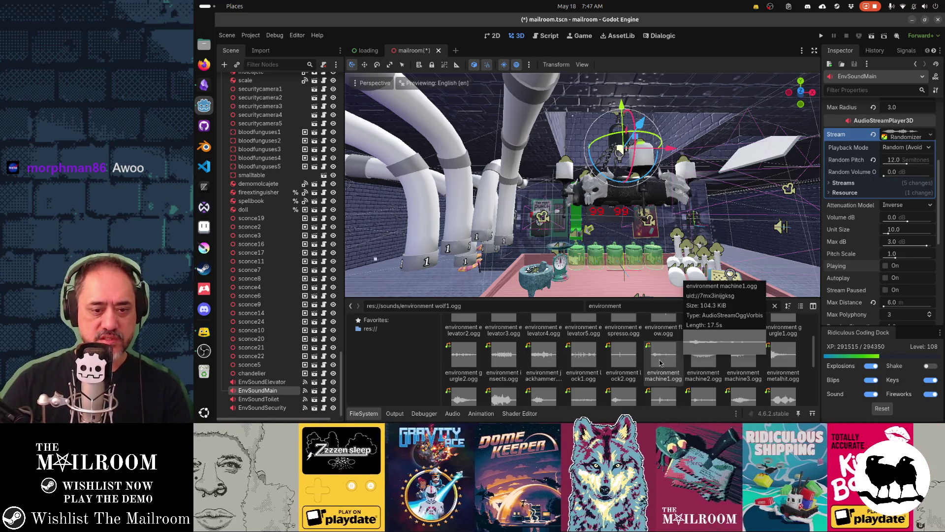
pyautogui.scroll(1, 661, 362)
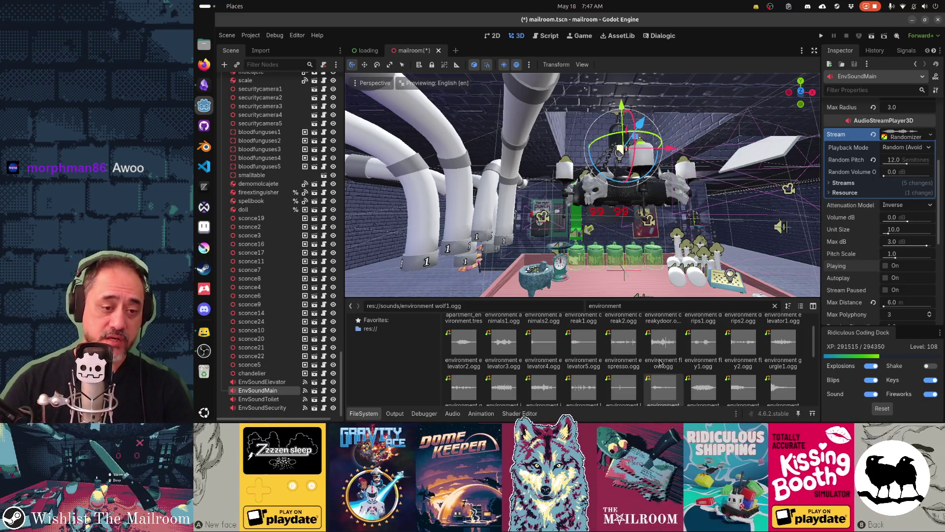
pyautogui.scroll(1, 661, 363)
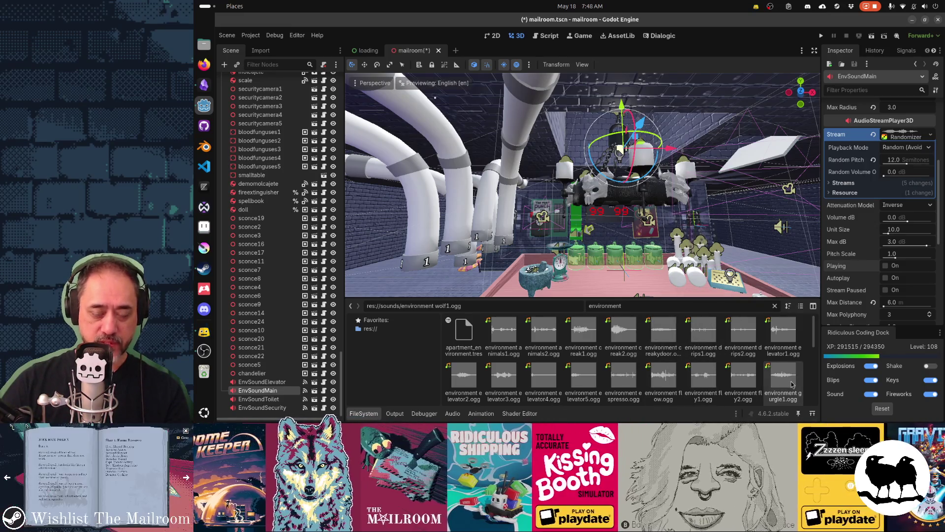
pyautogui.moveTo(792, 385)
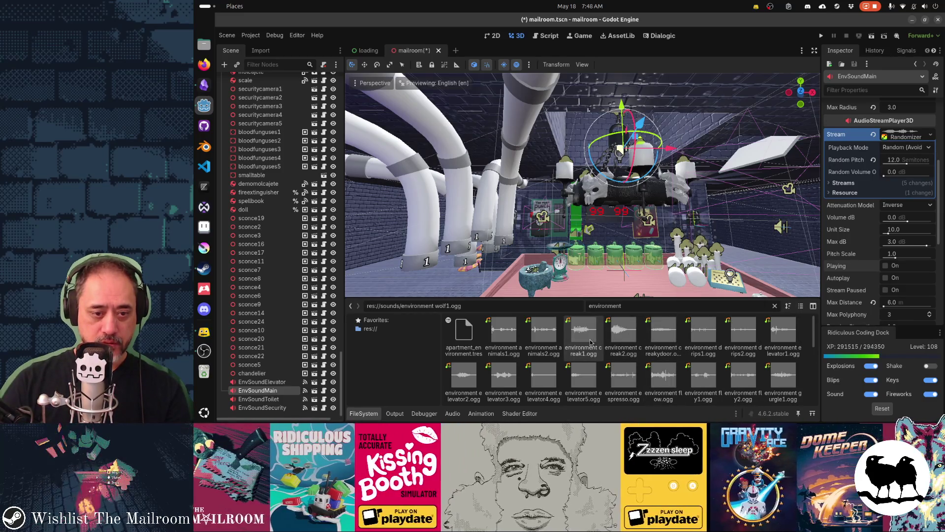
pyautogui.doubleClick(503, 331)
# Step: Play the animals1.ogg preview, close the importer, and save and run the game with F5
pyautogui.click(458, 268)
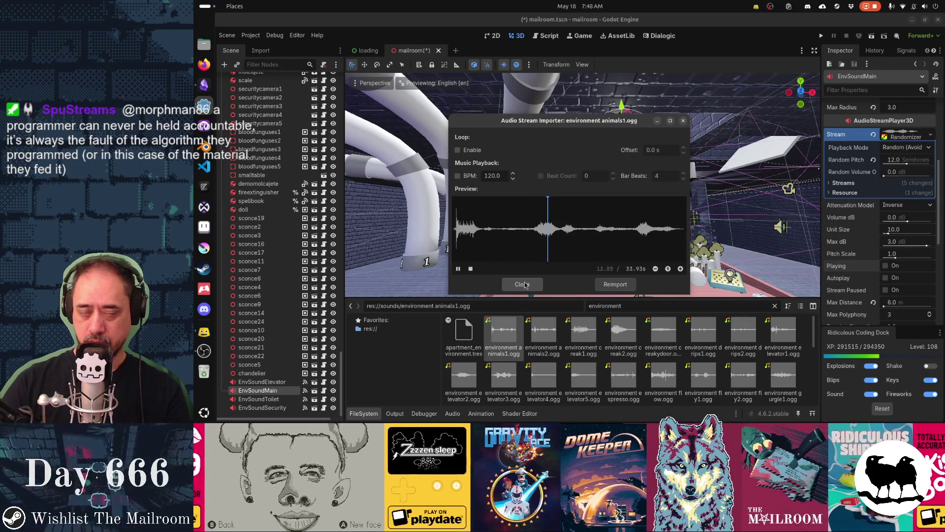
pyautogui.click(524, 284)
pyautogui.press('F5')
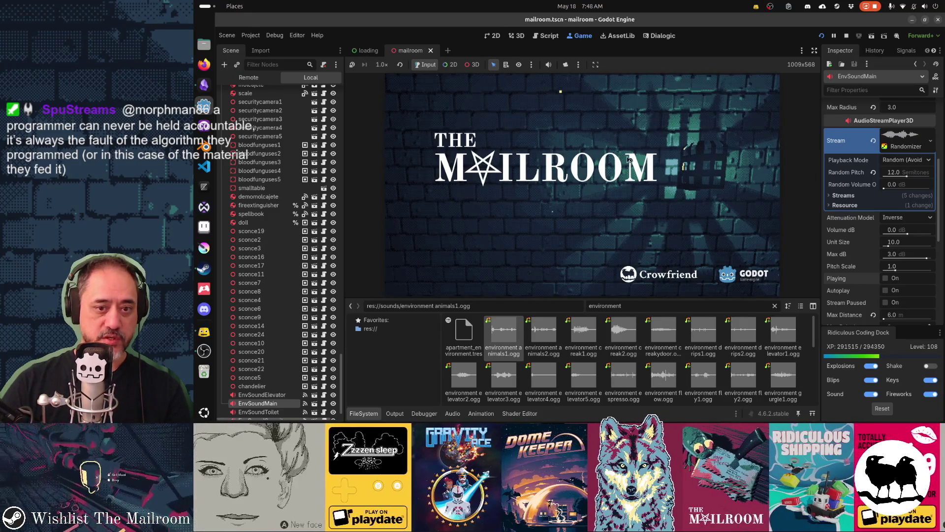
# Step: Get past the title screen into the mailroom level and check other windows while listening
pyautogui.click(365, 414)
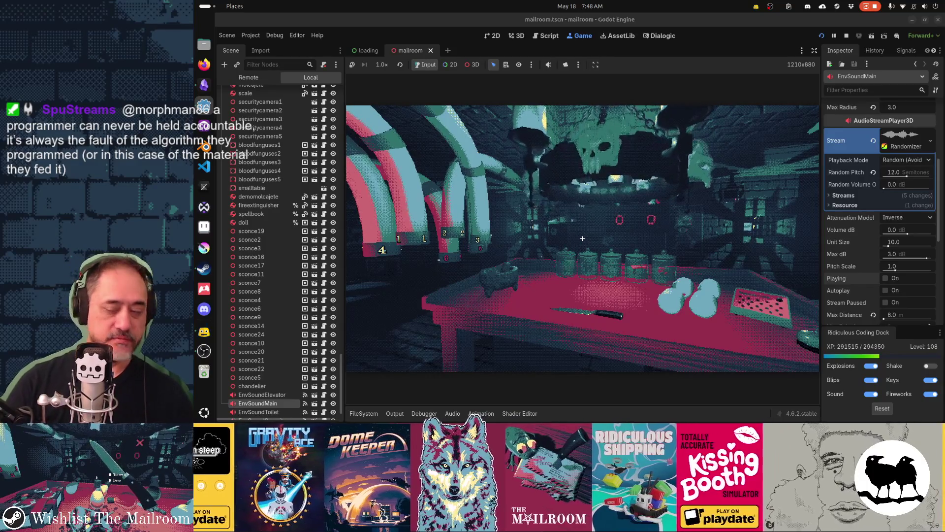
pyautogui.hotkey('alt', 'Tab')
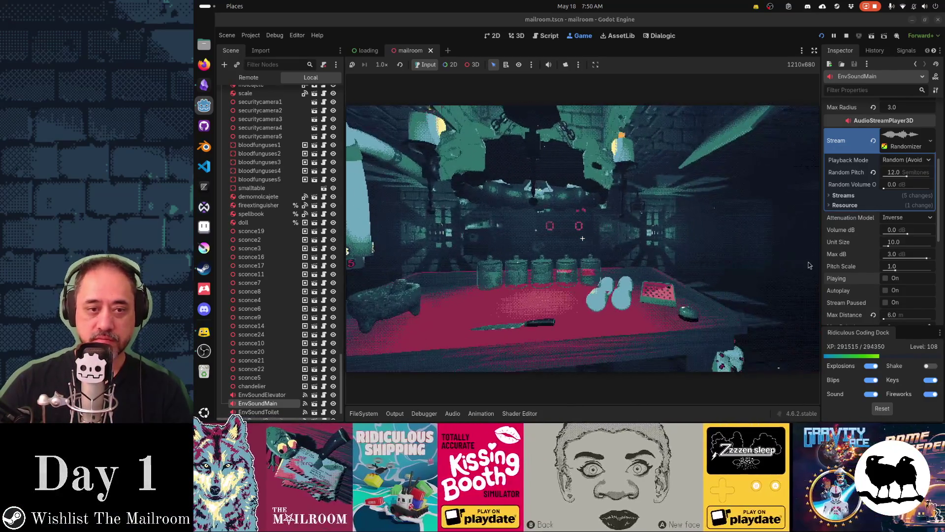
pyautogui.hotkey('alt', 'Tab')
pyautogui.press('Tab')
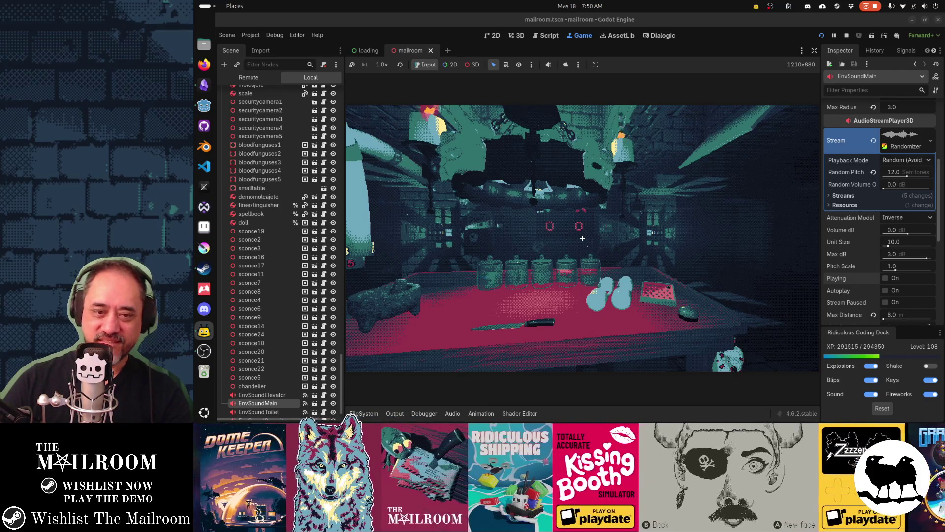
# Step: Turn the game camera between the pipes and the jars on the table while listening
pyautogui.press('Left')
pyautogui.press('Right')
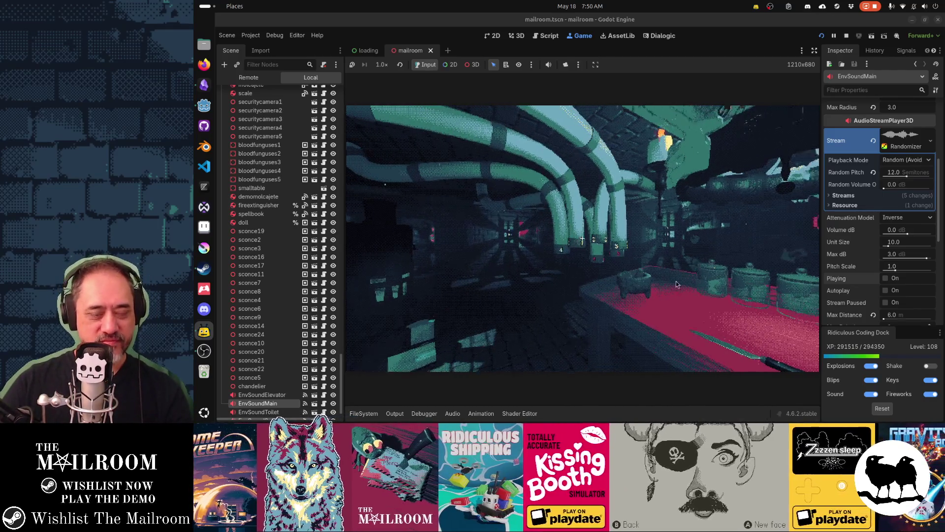
pyautogui.press('Left')
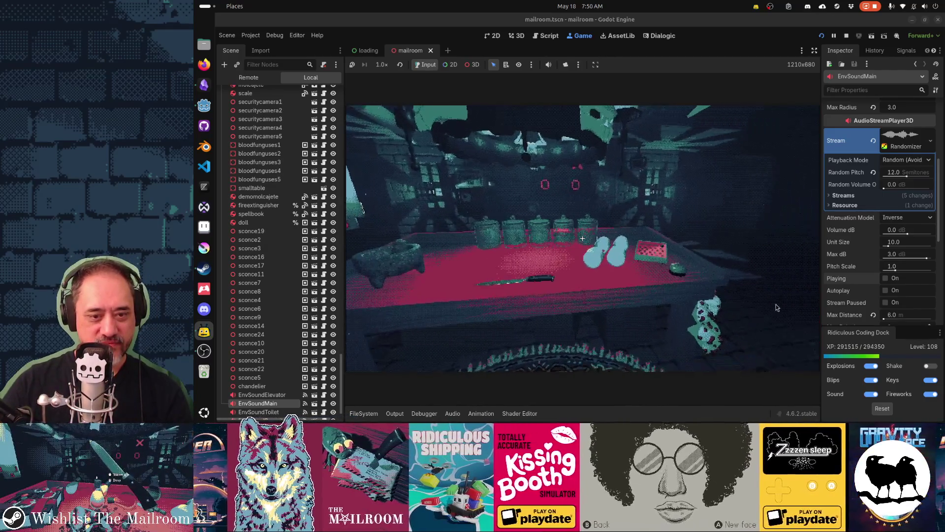
pyautogui.press('Right')
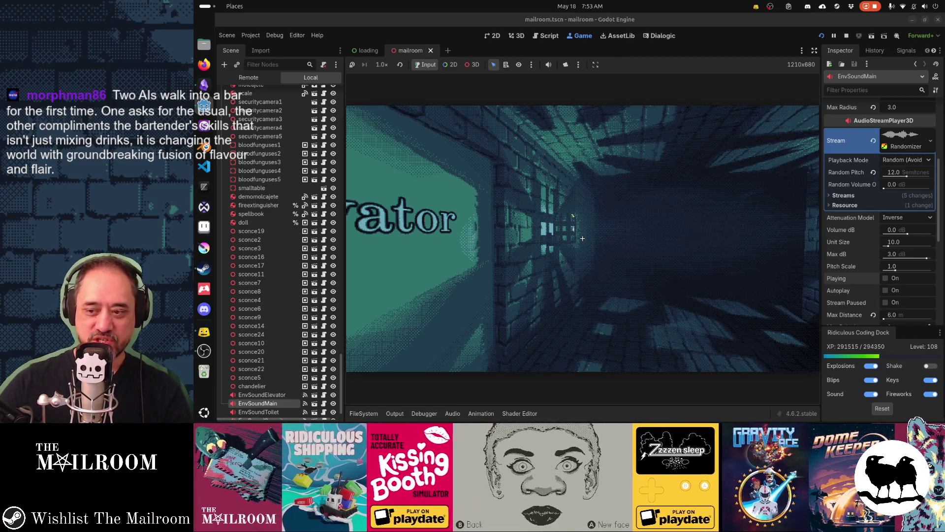
# Step: Look toward the elevator door and lit corridor, then return to the editor's file browser
pyautogui.press('a')
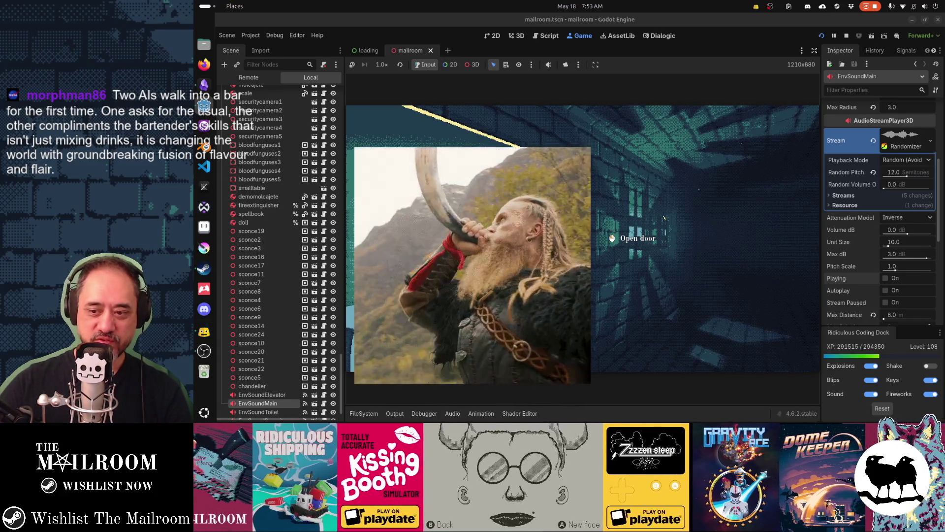
pyautogui.press('d')
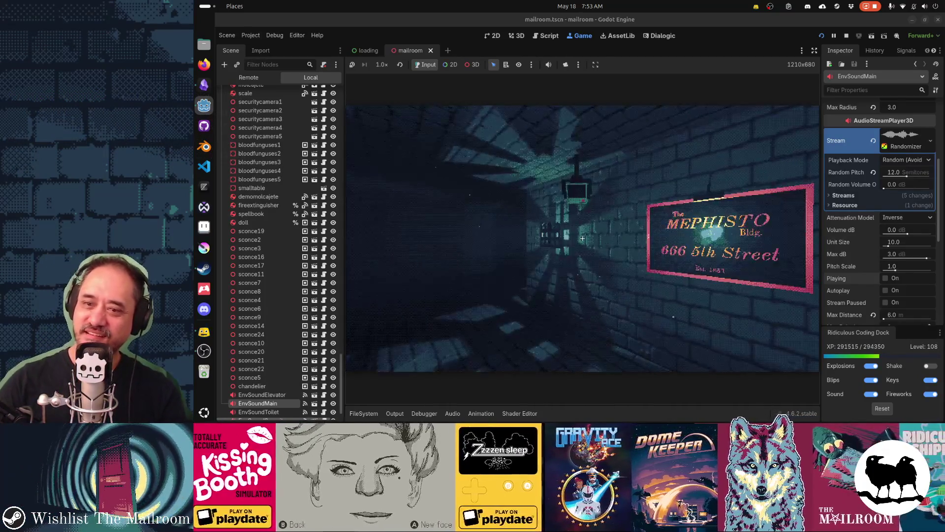
pyautogui.hotkey('alt', 'Tab')
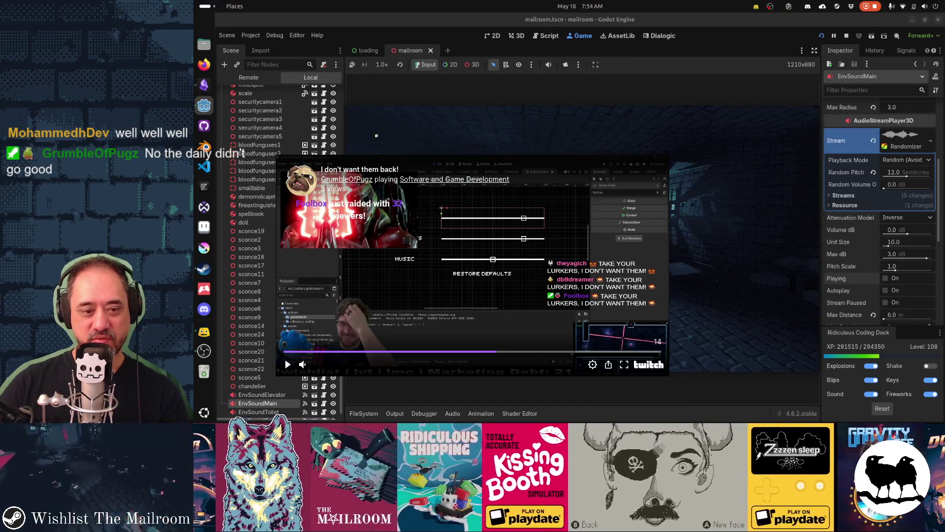
pyautogui.click(371, 417)
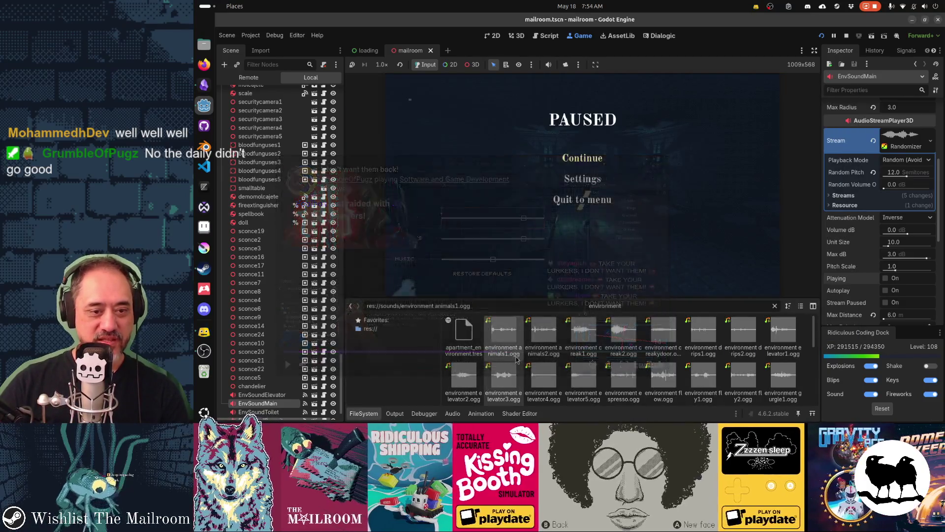
# Step: Preview the environment animals2, flow and espresso .ogg clips in the Audio Stream Importer
pyautogui.doubleClick(529, 338)
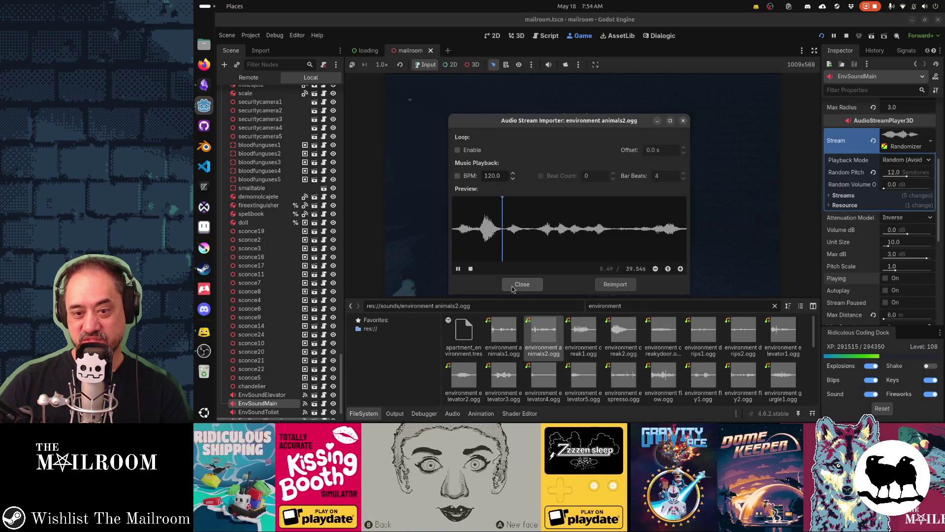
pyautogui.click(513, 285)
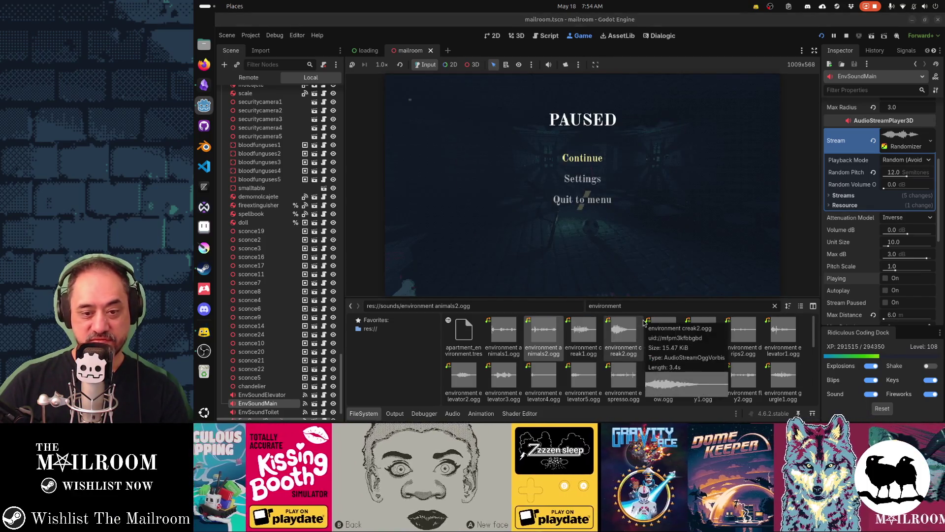
pyautogui.scroll(-1, 650, 344)
pyautogui.doubleClick(664, 358)
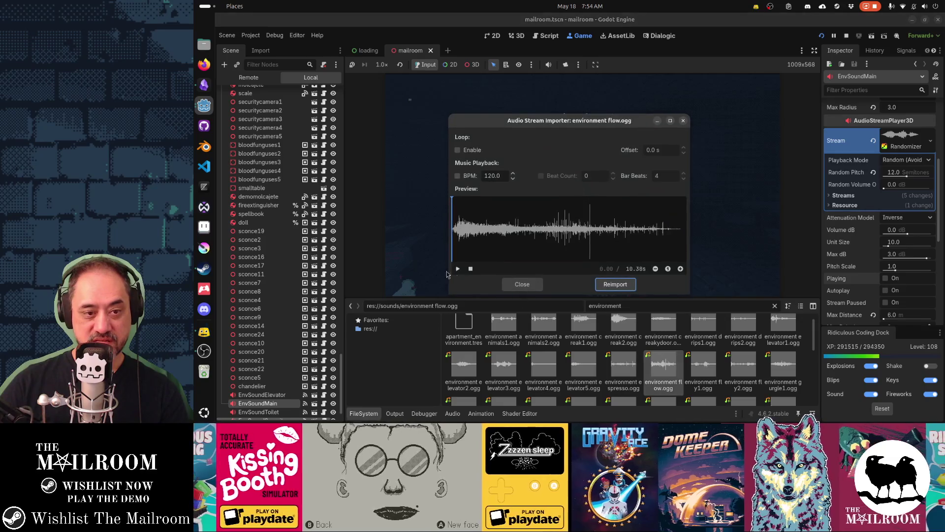
pyautogui.click(458, 269)
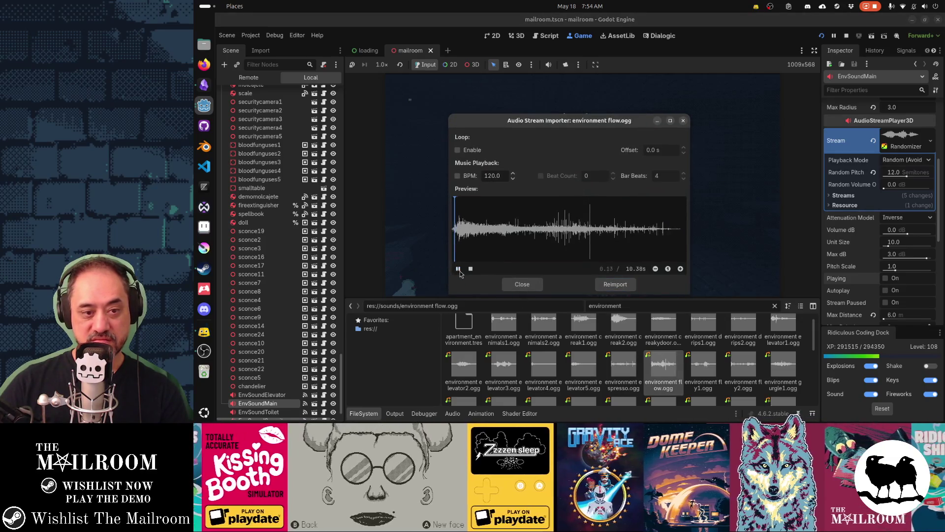
pyautogui.click(522, 284)
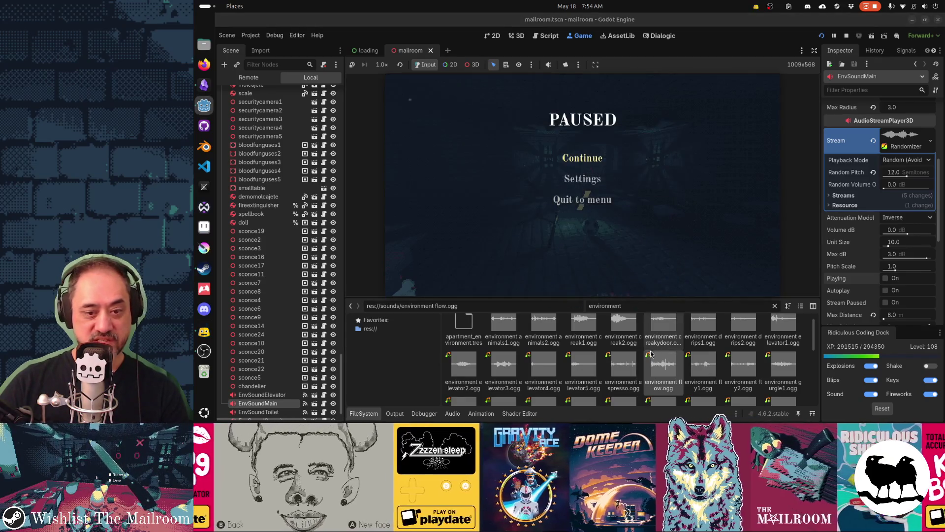
pyautogui.doubleClick(623, 367)
pyautogui.click(457, 269)
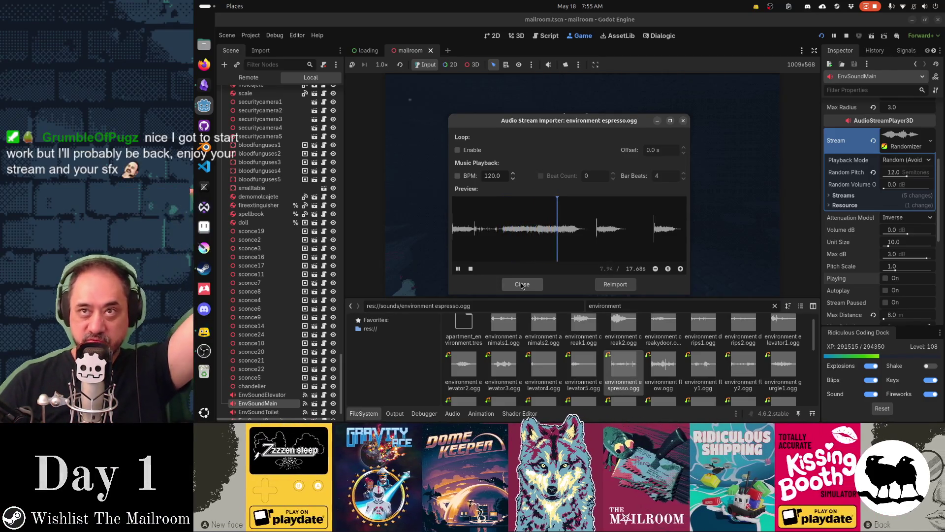
pyautogui.click(522, 285)
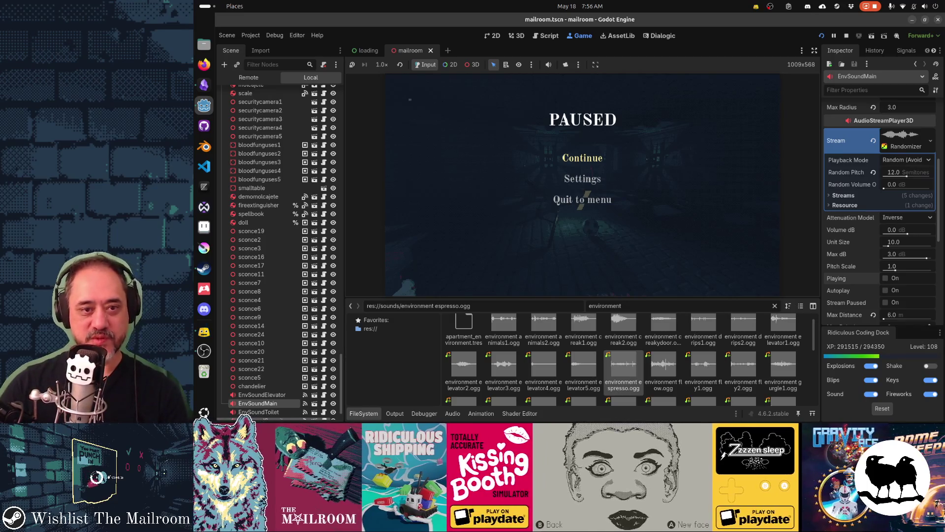
# Step: Resume the paused game from the pause menu, then stop it with F8
pyautogui.click(595, 160)
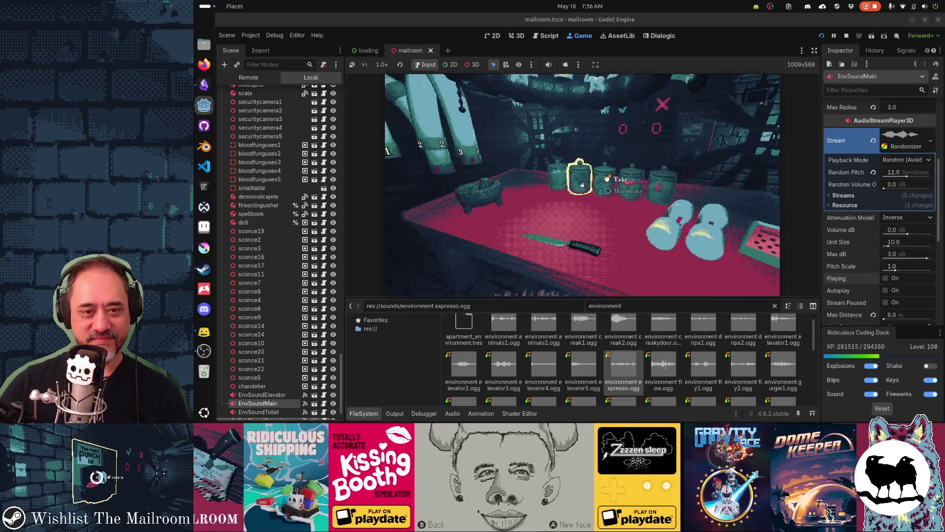
pyautogui.press('F8')
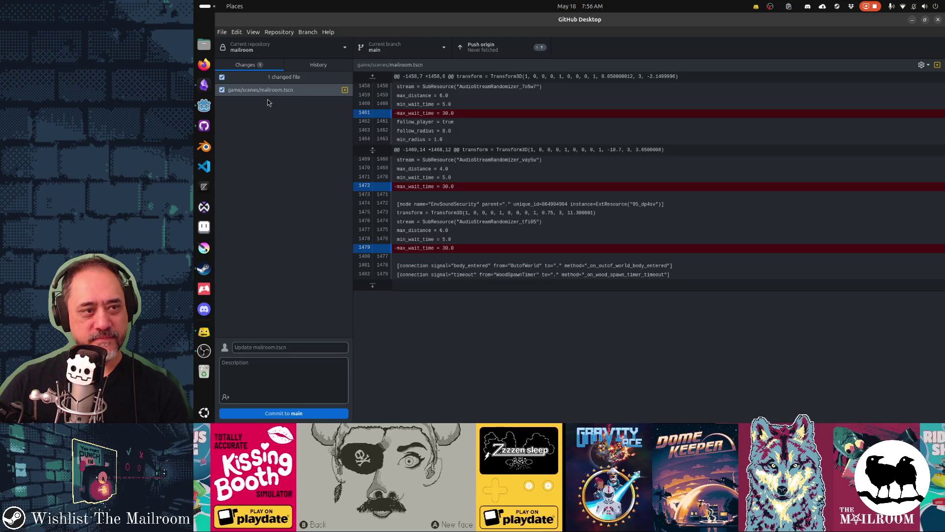
# Step: Review the mailroom.tscn diff and look through the earlier commit history
pyautogui.click(269, 94)
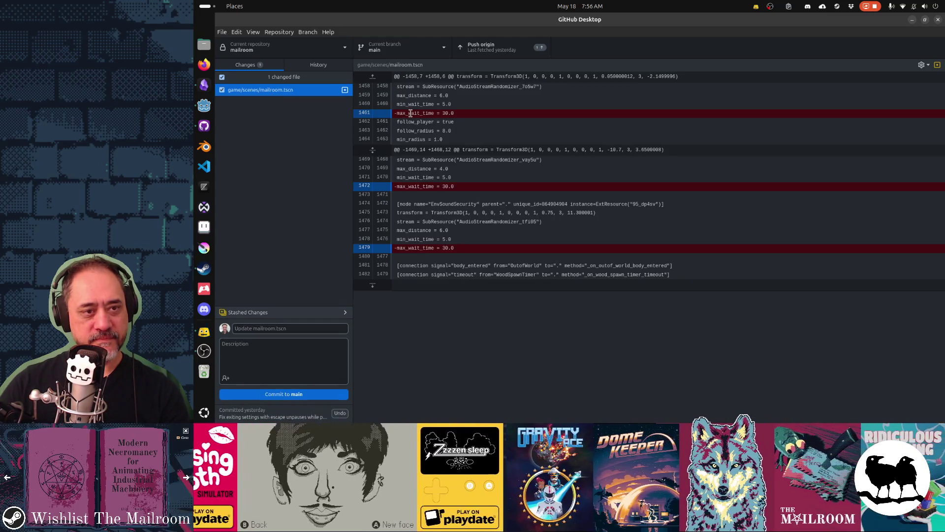
pyautogui.click(318, 64)
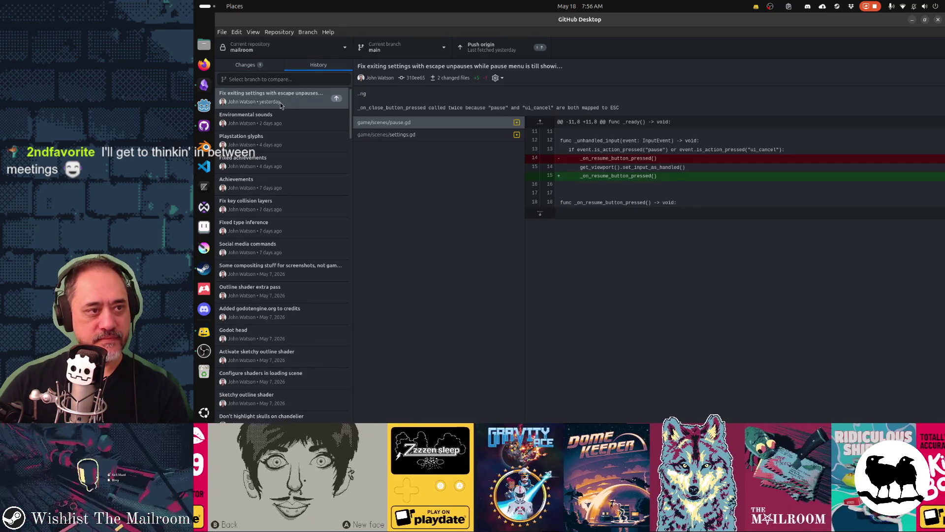
pyautogui.click(246, 64)
# Step: Draft the commit summary 'Increased max wait time between sounds to' and return to Godot
pyautogui.click(294, 327)
pyautogui.write('Incre')
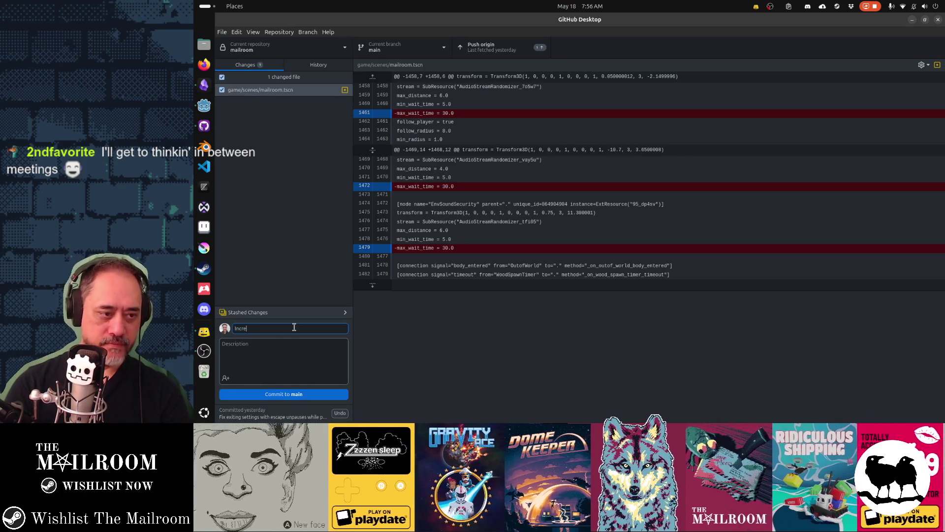
pyautogui.write('ased sound timeout')
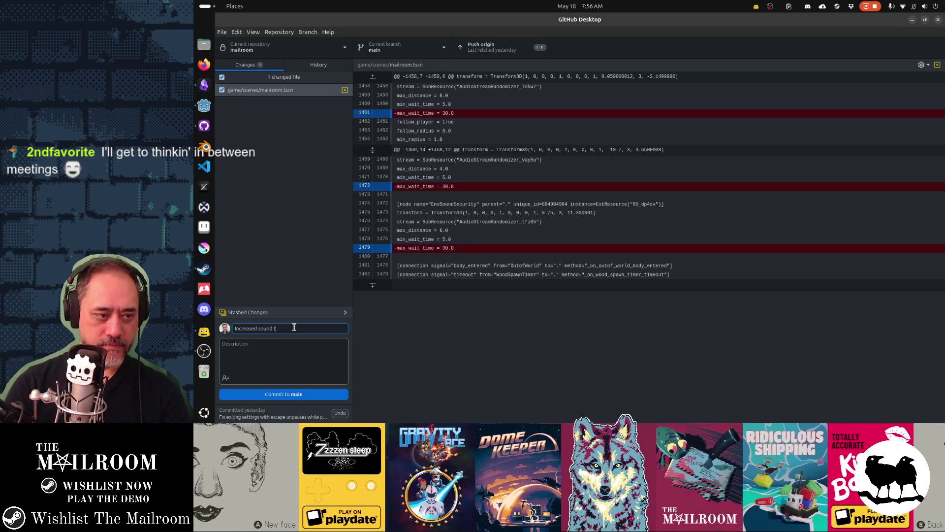
pyautogui.press('BackSpace')
pyautogui.press('BackSpace')
pyautogui.press('BackSpace')
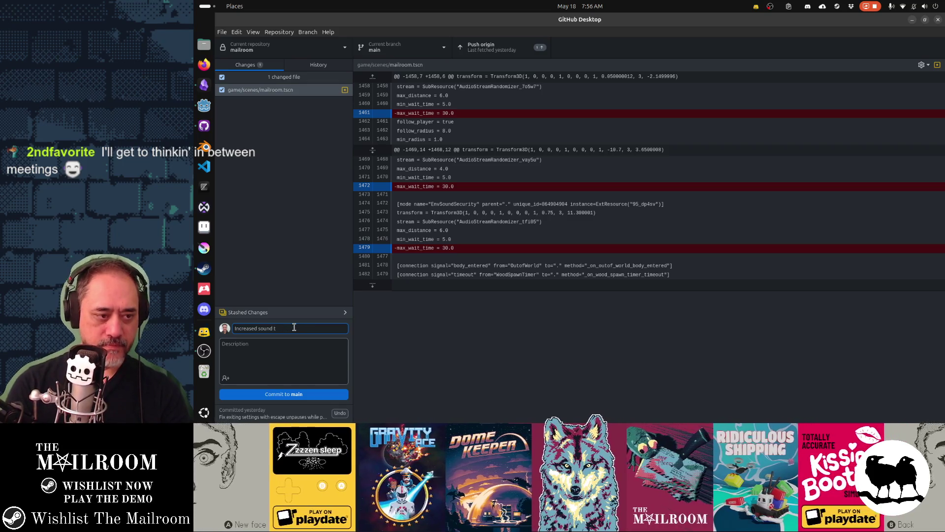
pyautogui.press('BackSpace')
pyautogui.press('BackSpace')
pyautogui.press('BackSpace')
pyautogui.write('Increa')
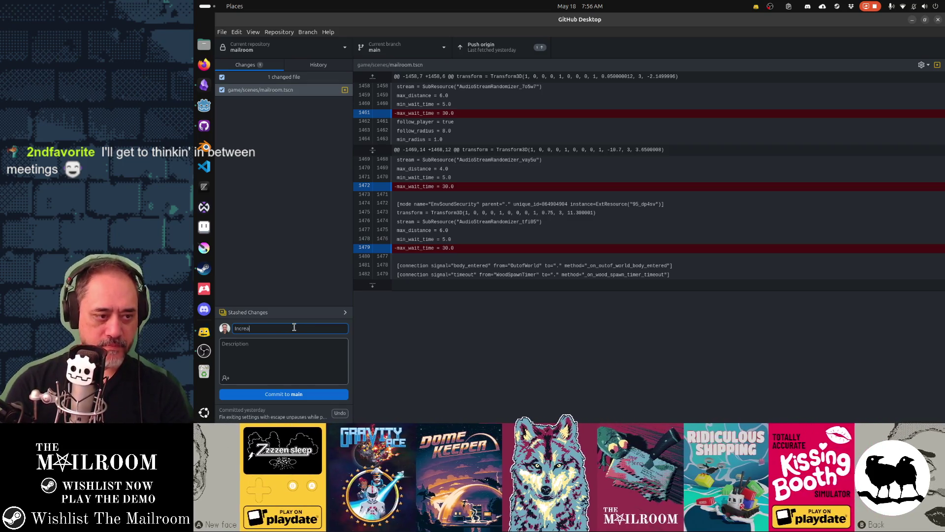
pyautogui.write('sed max wait time b')
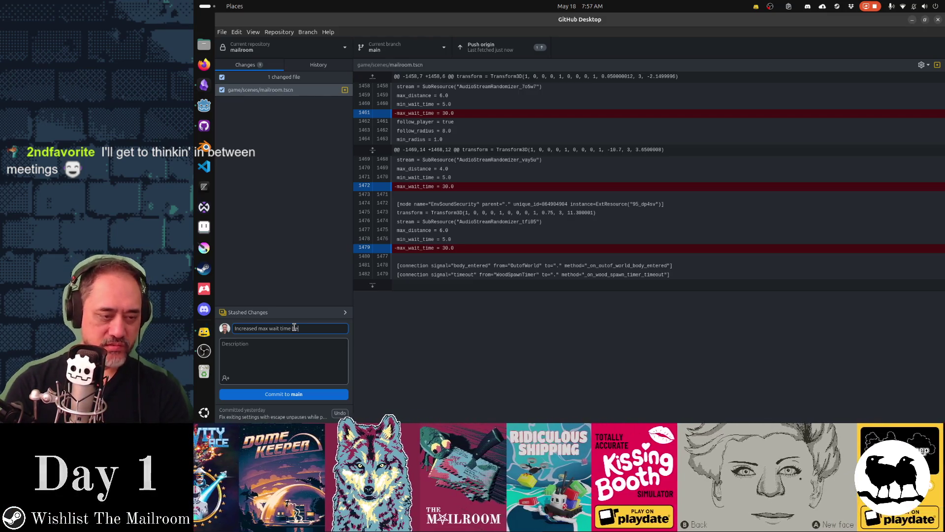
pyautogui.write('en sounds to')
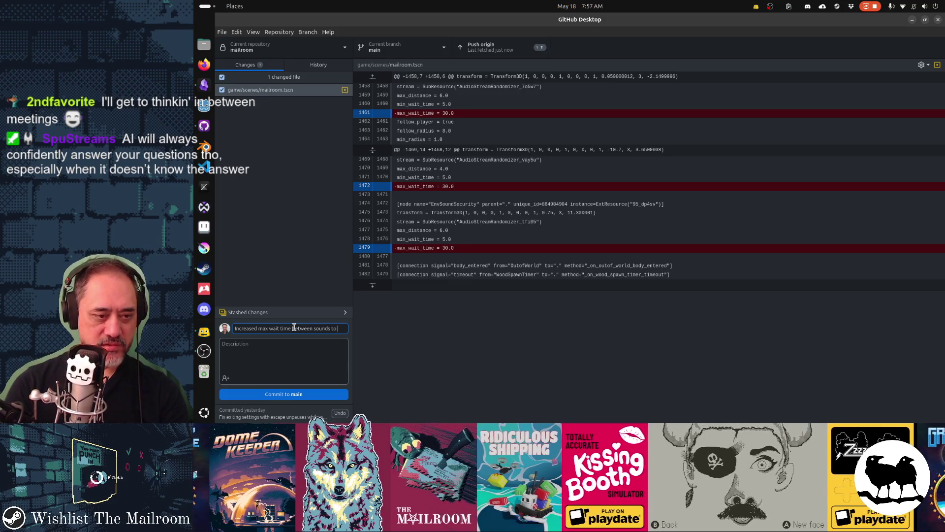
pyautogui.hotkey('alt', 'Tab')
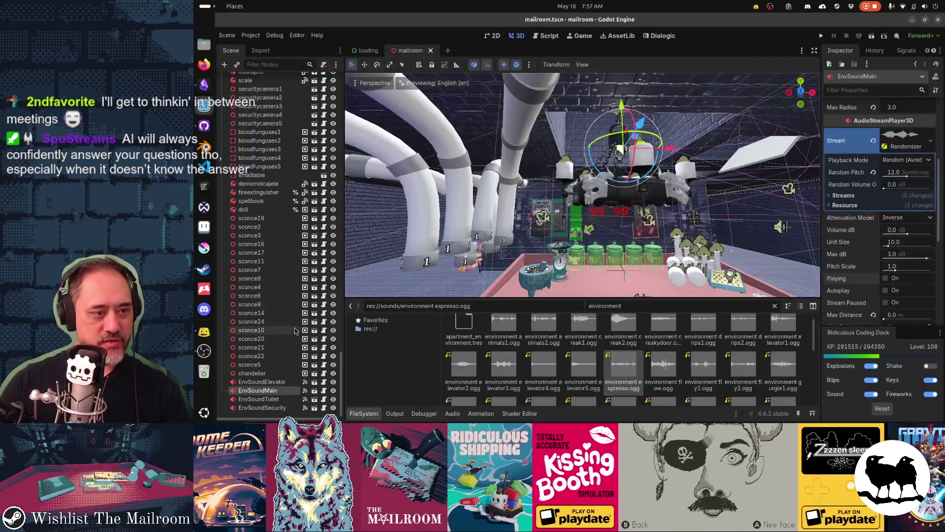
# Step: Try Max Wait Time 45 on EnvSoundElevator, then re-edit it to keep 30
pyautogui.click(262, 382)
pyautogui.keyDown('shift'); pyautogui.click(283, 407); pyautogui.keyUp('shift')
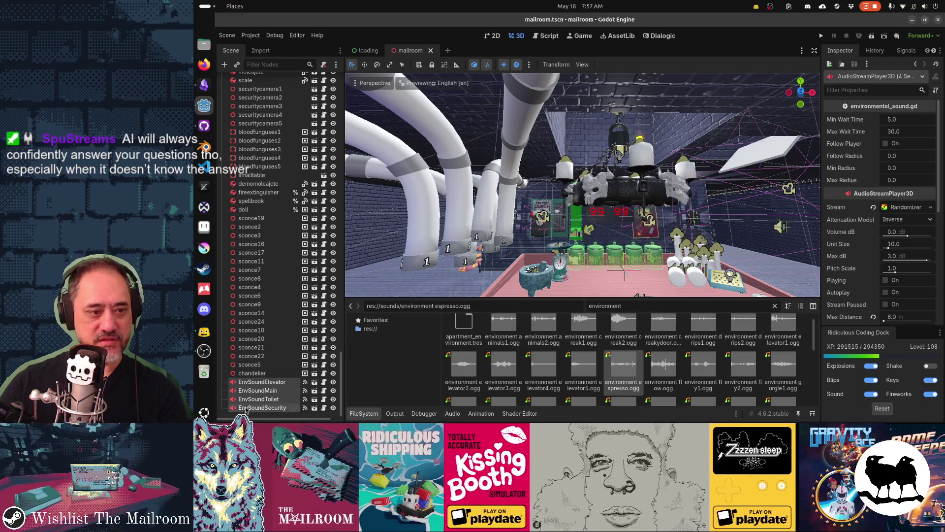
pyautogui.click(262, 382)
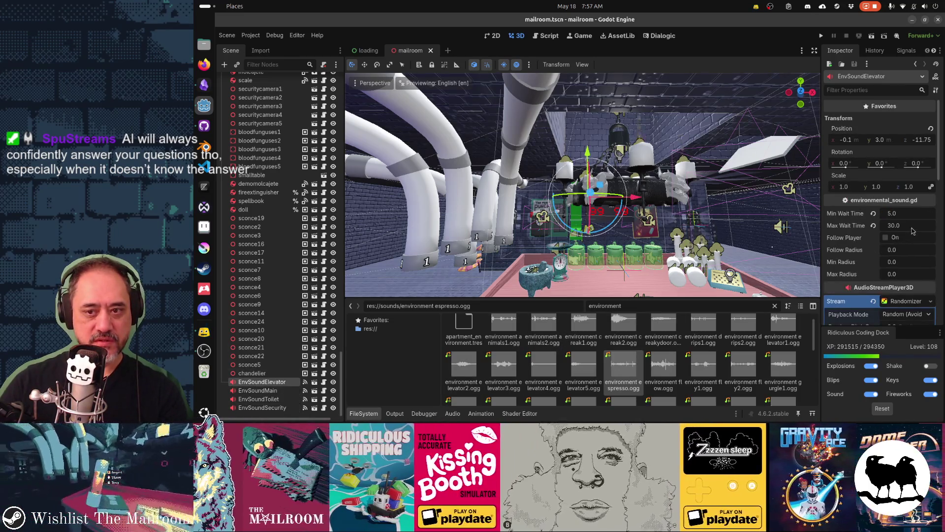
pyautogui.click(910, 226)
pyautogui.write('45')
pyautogui.press('Return')
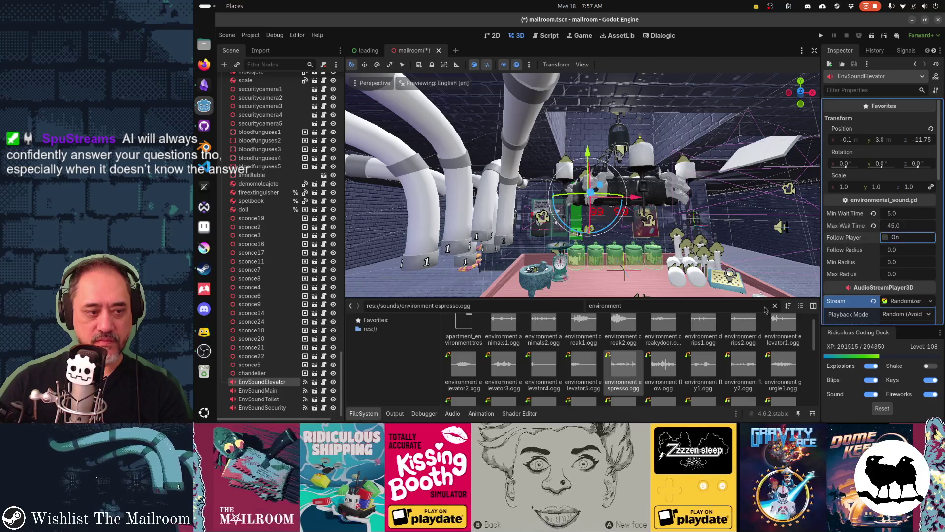
pyautogui.click(925, 226)
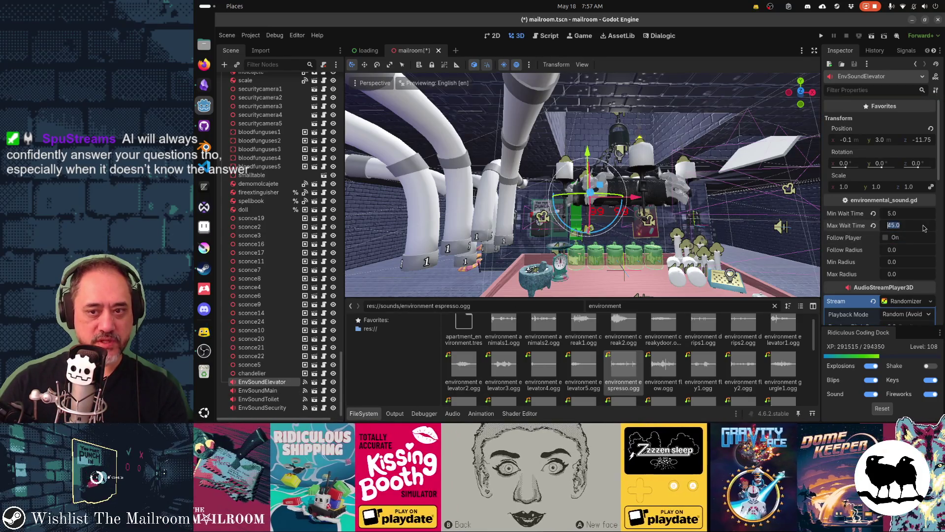
pyautogui.write('30')
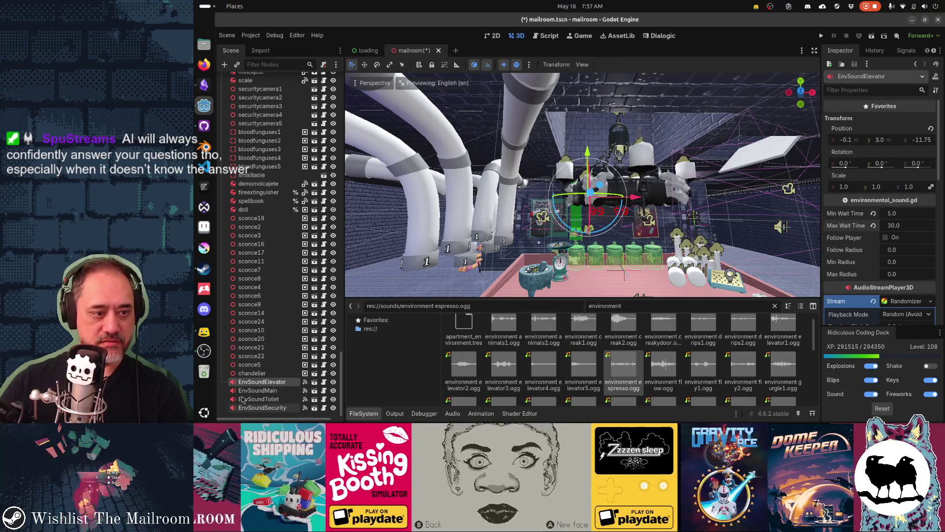
# Step: Set Max Wait Time to 45 on EnvSoundMain and EnvSoundSecurity
pyautogui.click(253, 392)
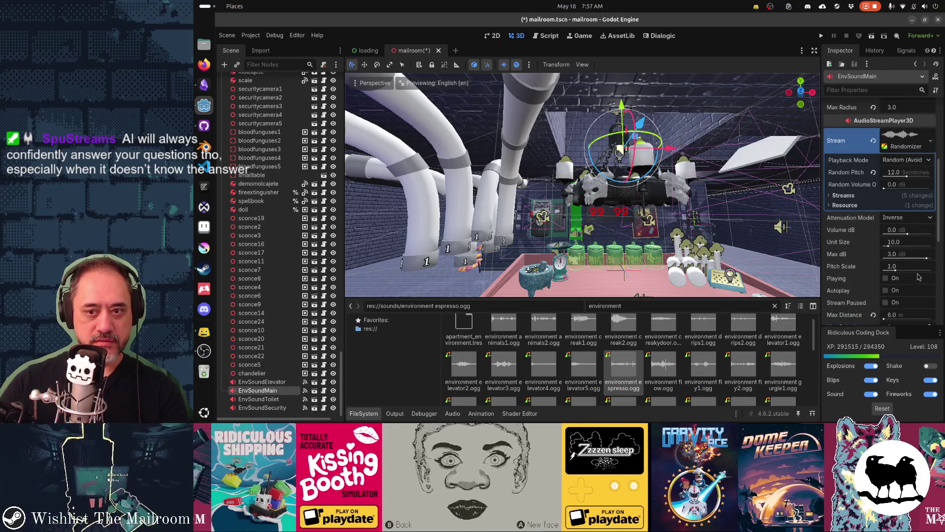
pyautogui.scroll(-2, 918, 277)
pyautogui.click(917, 171)
pyautogui.write('45')
pyautogui.press('Return')
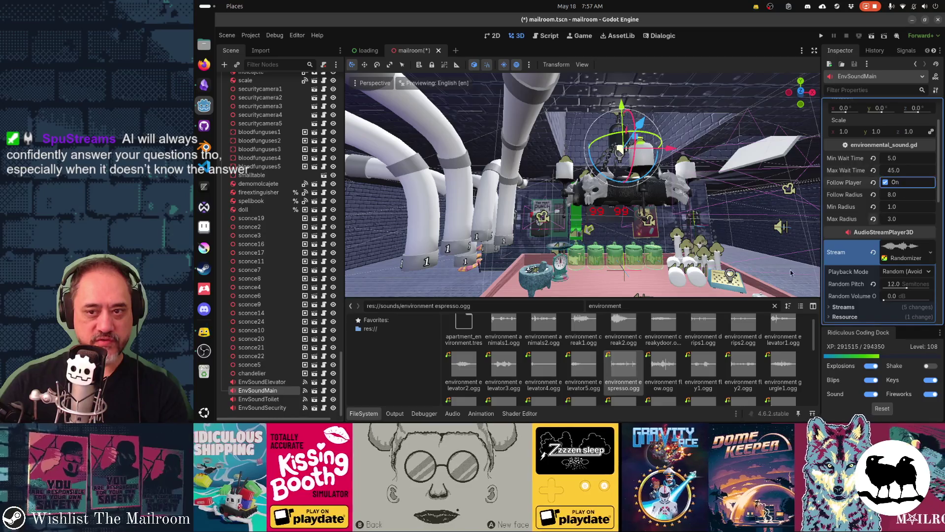
pyautogui.click(259, 399)
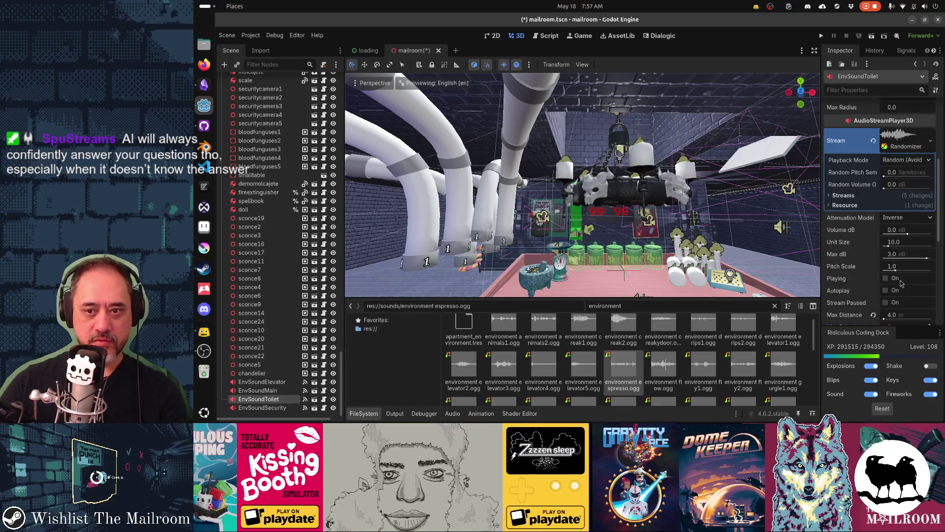
pyautogui.scroll(2, 895, 241)
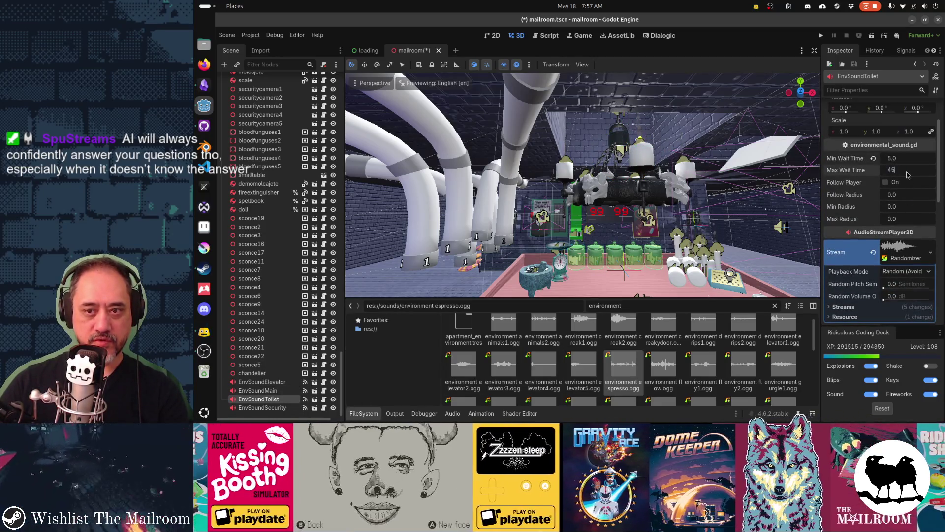
pyautogui.press('Down')
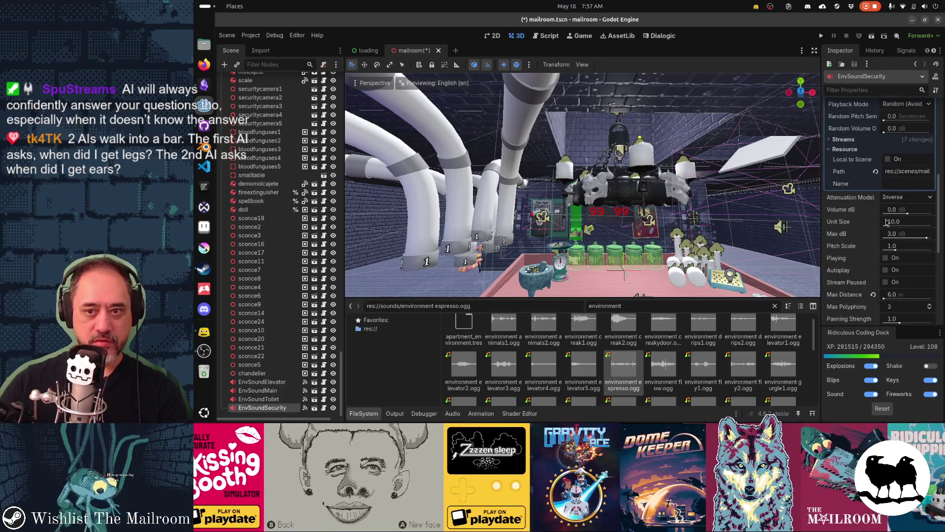
pyautogui.click(904, 169)
pyautogui.write('45')
pyautogui.press('Tab')
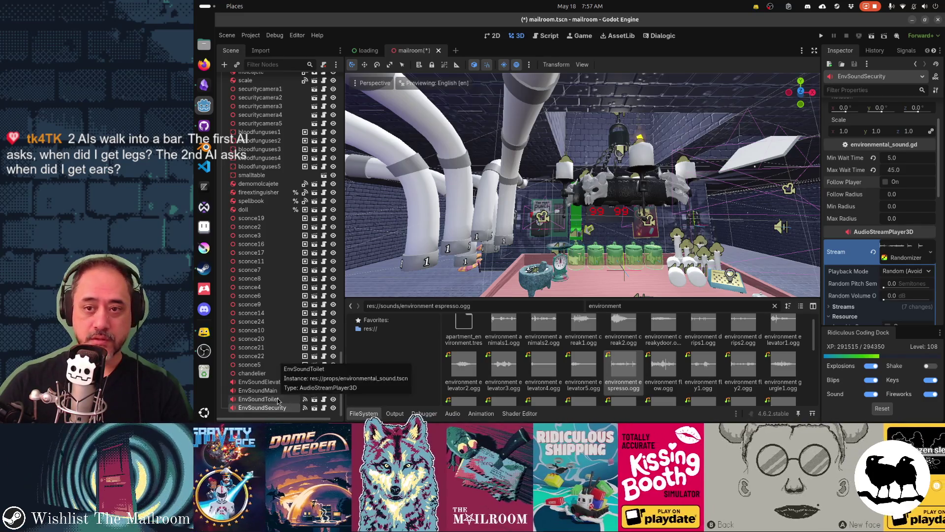
# Step: Recheck the Toilet, Main and Elevator sound nodes, then save the mailroom scene
pyautogui.press('Up')
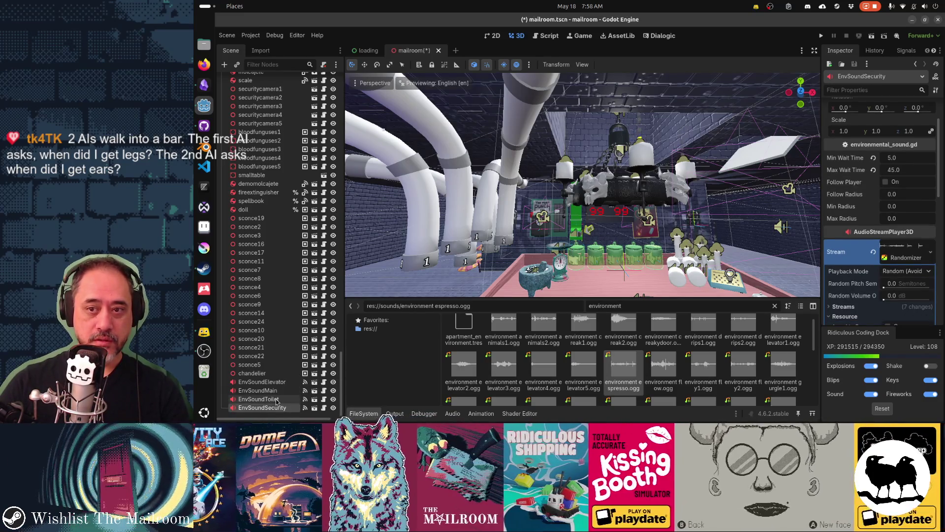
pyautogui.click(277, 387)
pyautogui.click(276, 383)
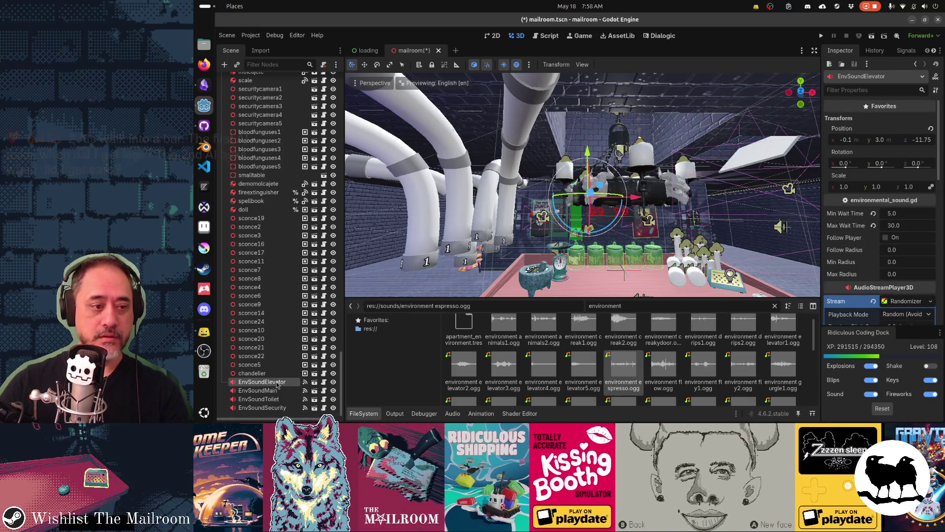
pyautogui.hotkey('ctrl', 's')
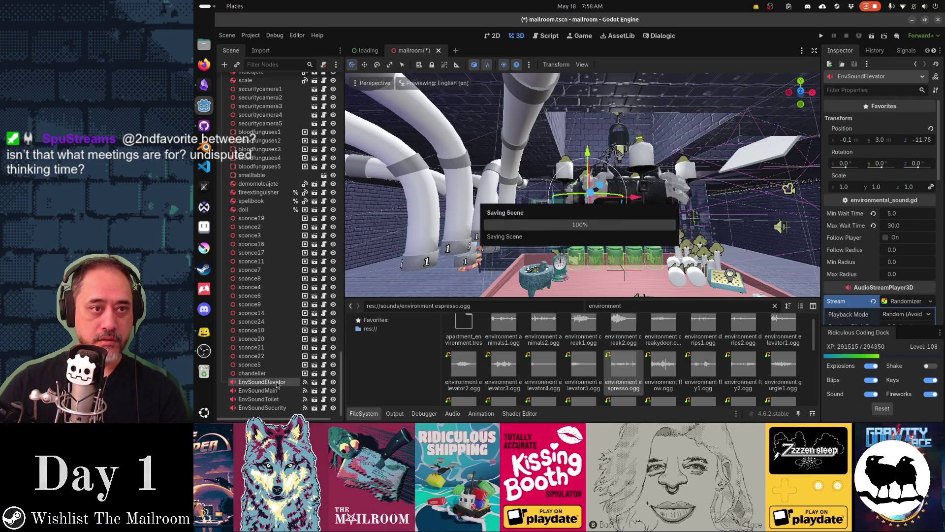
# Step: Edit the commit summary to 'Increased max wait time between env sounds'
pyautogui.hotkey('alt', 'Tab')
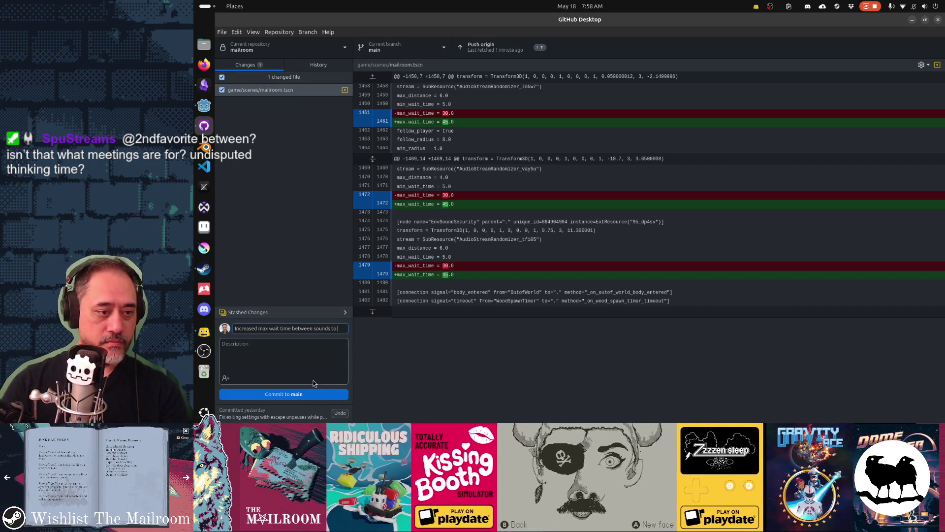
pyautogui.hotkey('ctrl', 'shift', 'Left')
pyautogui.press('BackSpace')
pyautogui.press('BackSpace')
pyautogui.hotkey('ctrl', 'Left')
pyautogui.write('env')
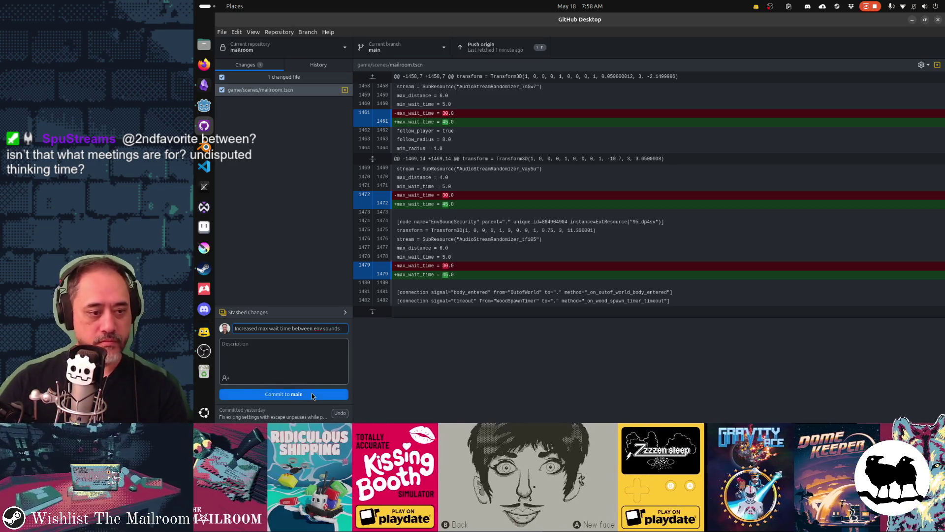
# Step: Commit the change to main, push it to origin, and minimise GitHub Desktop
pyautogui.click(249, 393)
pyautogui.click(482, 52)
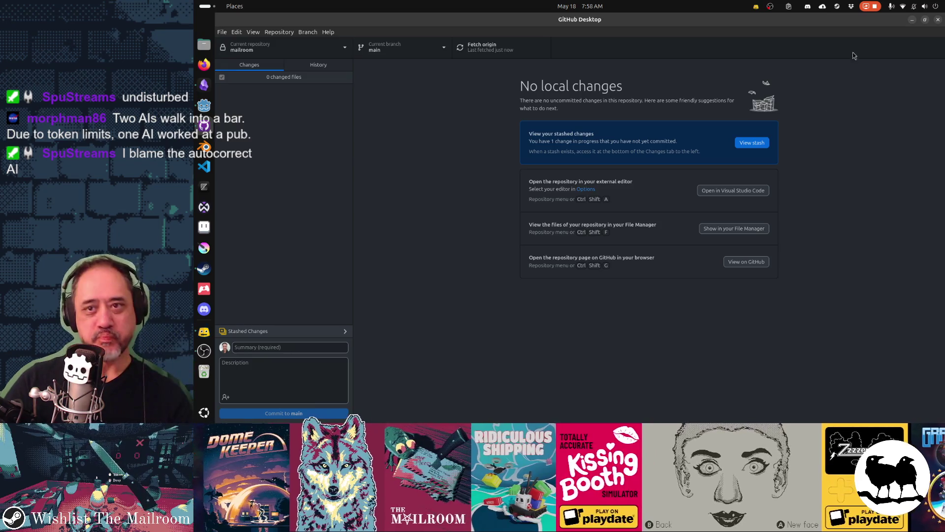
pyautogui.click(912, 20)
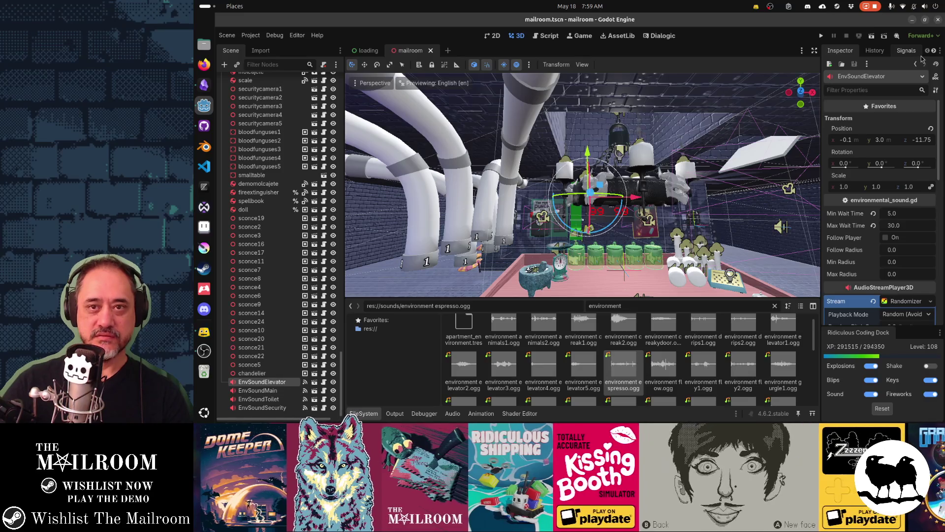
# Step: Minimise Godot to read the per-speaker dialogue sounds TODO, then restore Godot's Dialogic editor
pyautogui.click(912, 20)
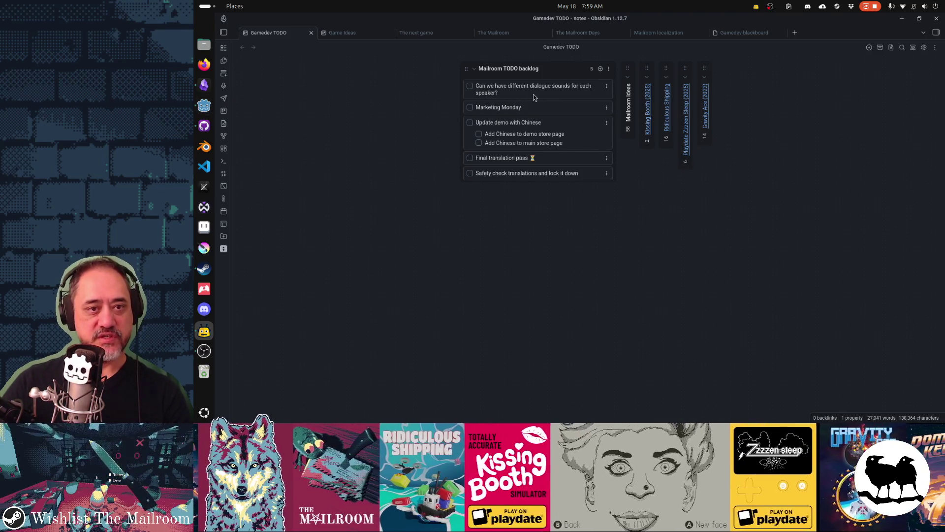
pyautogui.click(204, 106)
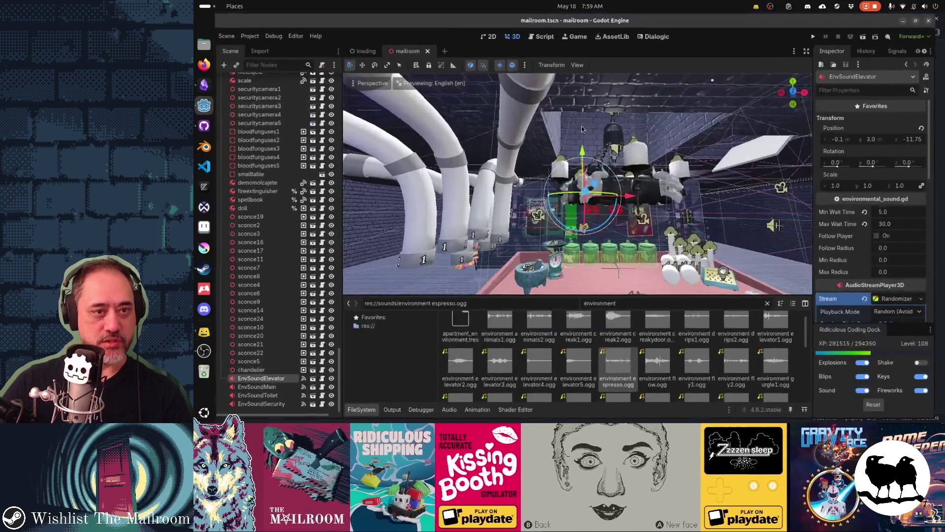
pyautogui.click(665, 36)
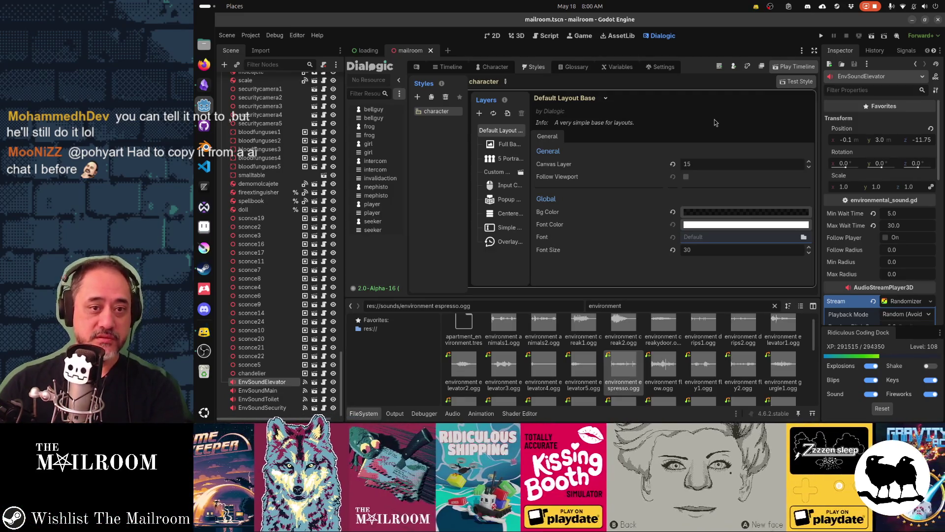
# Step: Open Dialogic's settings, showing General with On timeline end set to Delete Layout Node
pyautogui.click(664, 69)
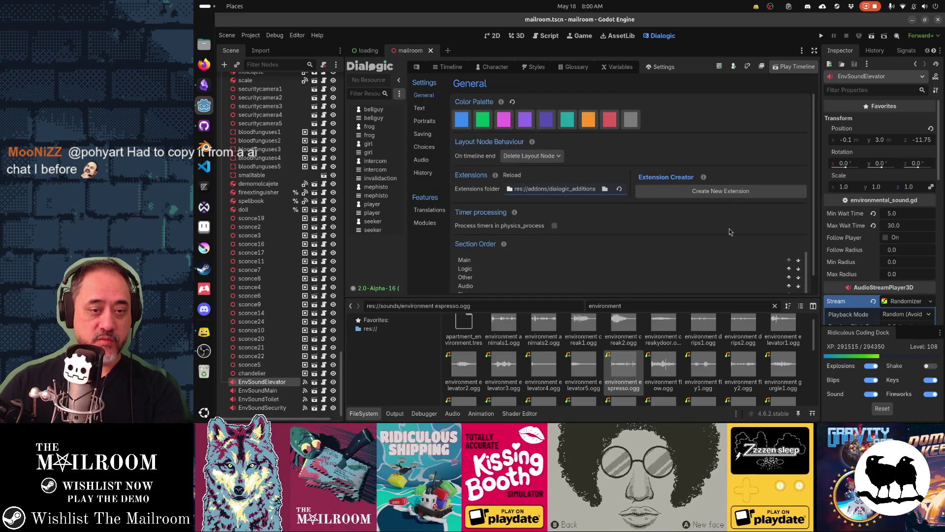
# Step: Look over Dialogic's Audio and typing sounds settings and its History settings
pyautogui.scroll(-1, 731, 232)
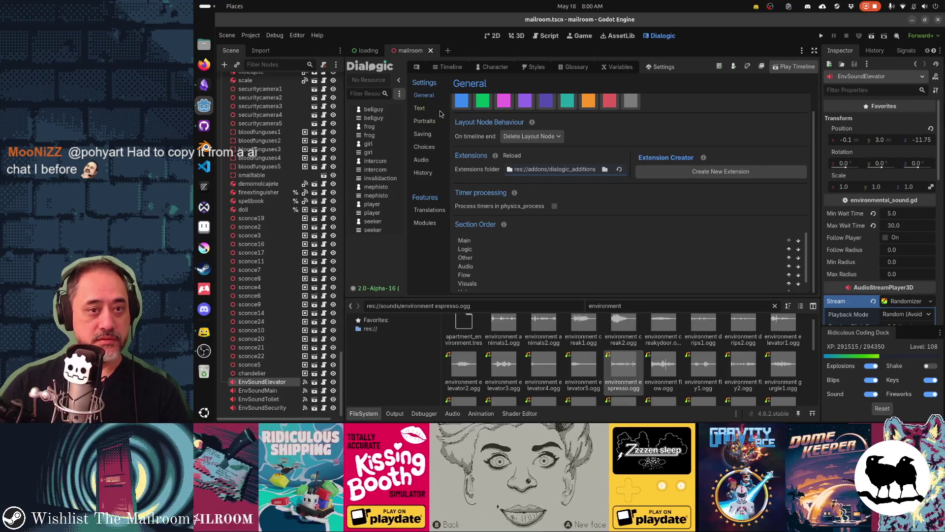
pyautogui.scroll(2, 561, 211)
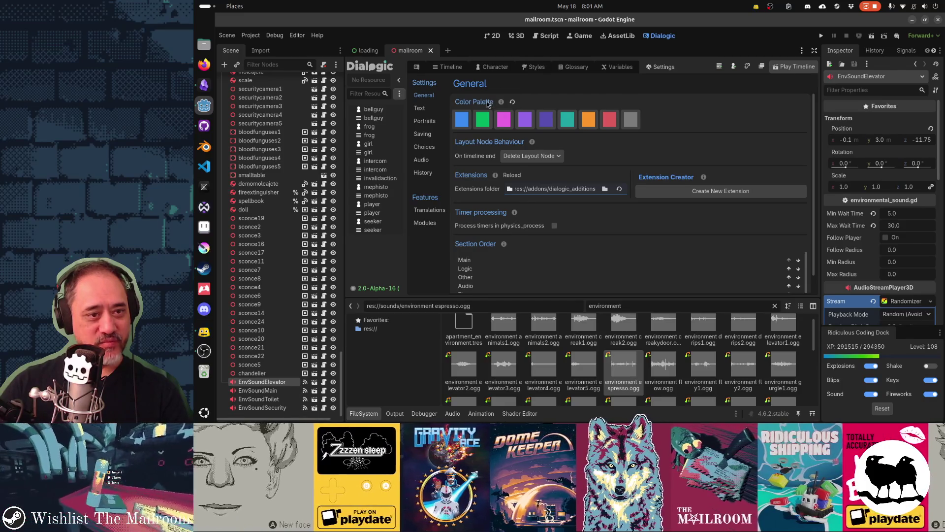
pyautogui.click(423, 161)
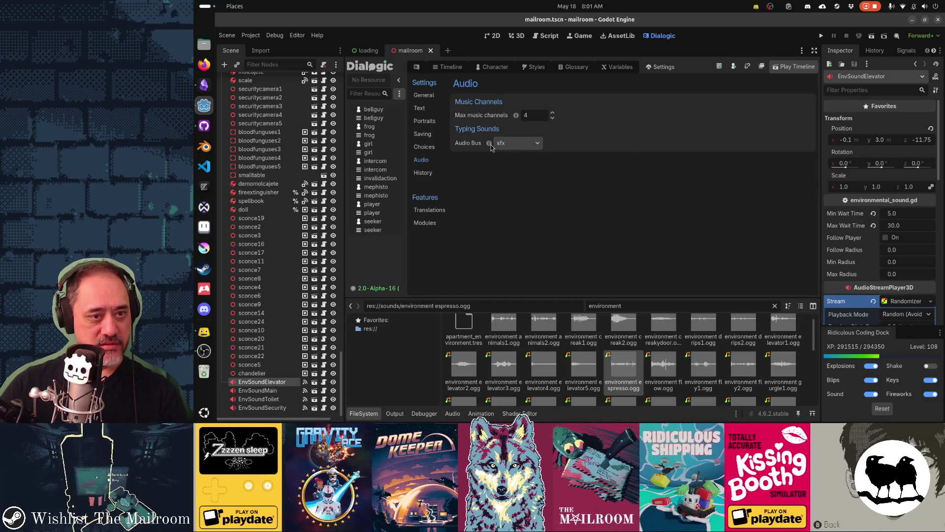
pyautogui.moveTo(491, 147)
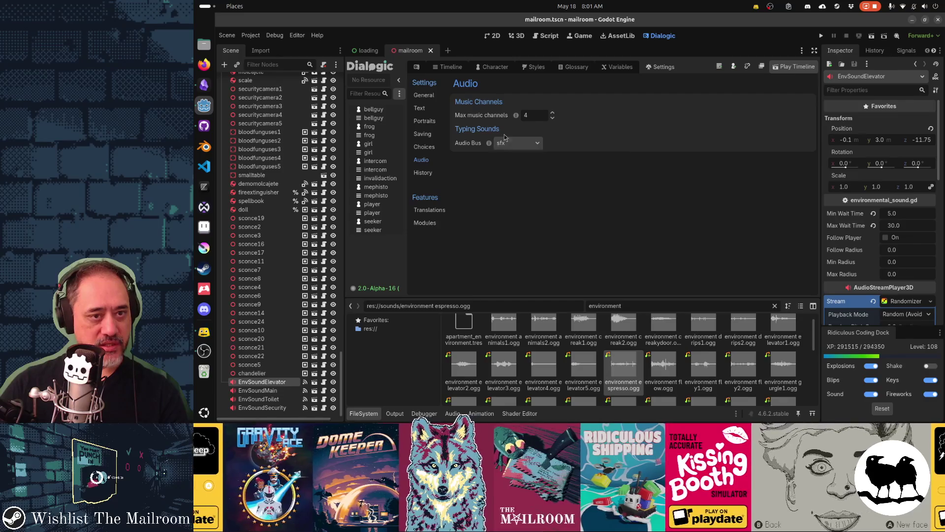
pyautogui.click(431, 176)
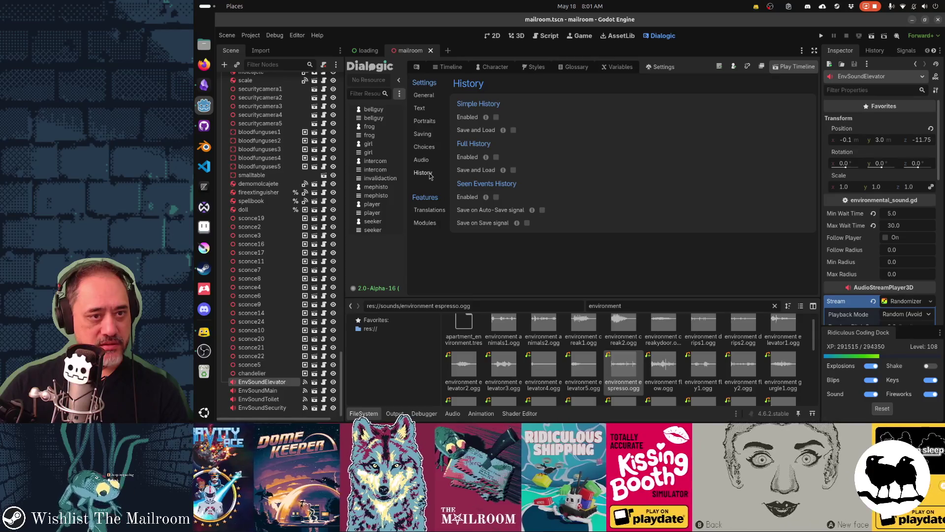
pyautogui.click(422, 159)
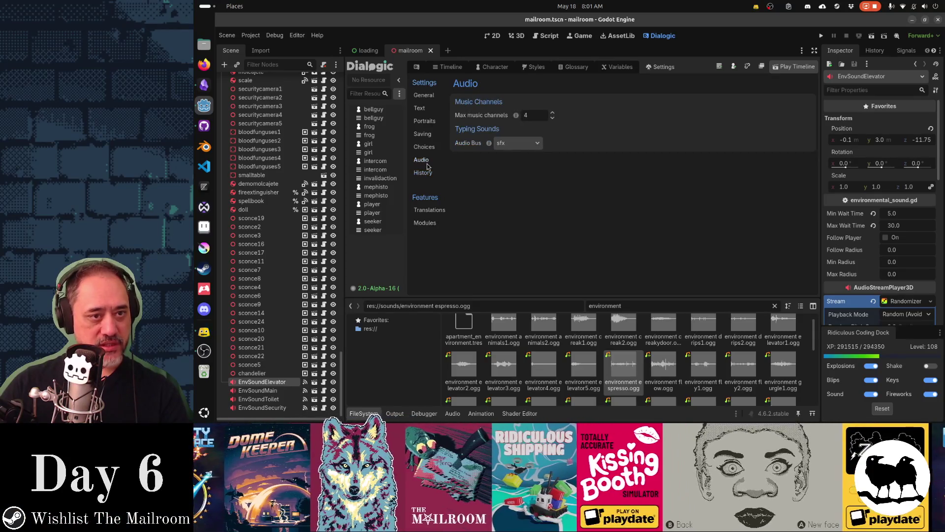
# Step: On the General page, select Audio in the Section Order list (Main, Logic, Other, Audio, Flow, Visuals)
pyautogui.click(424, 95)
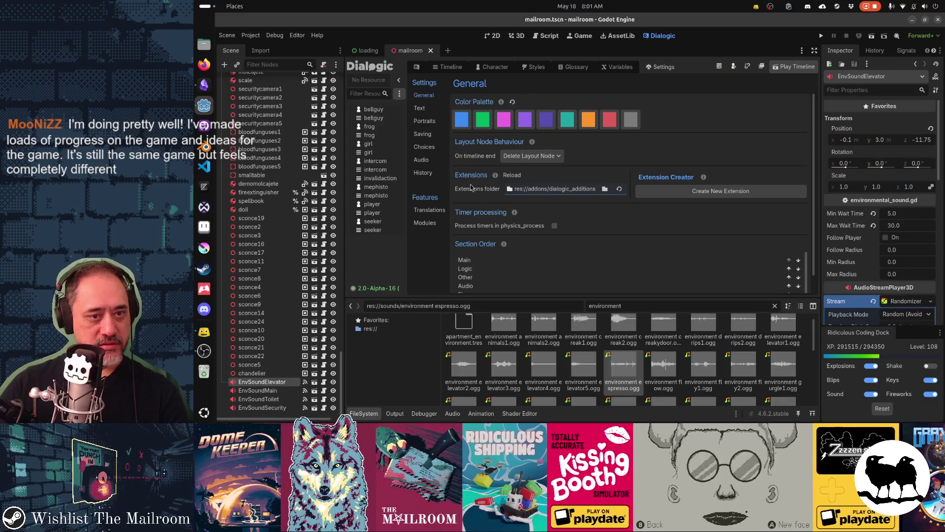
pyautogui.scroll(-1, 471, 188)
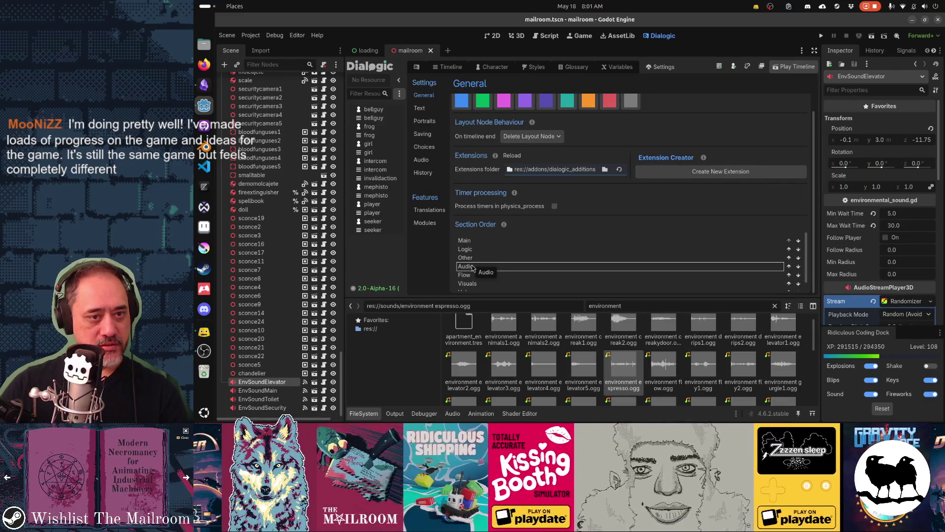
pyautogui.click(472, 268)
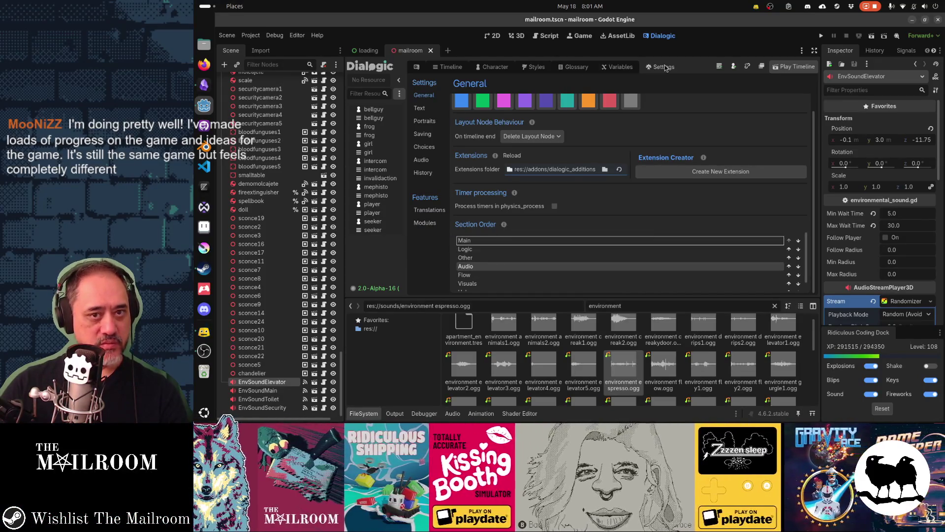
# Step: In Dialogic Styles, inspect the Full Background, Portraits, Input Catcher, Glossary and Centered Choices layers
pyautogui.click(534, 66)
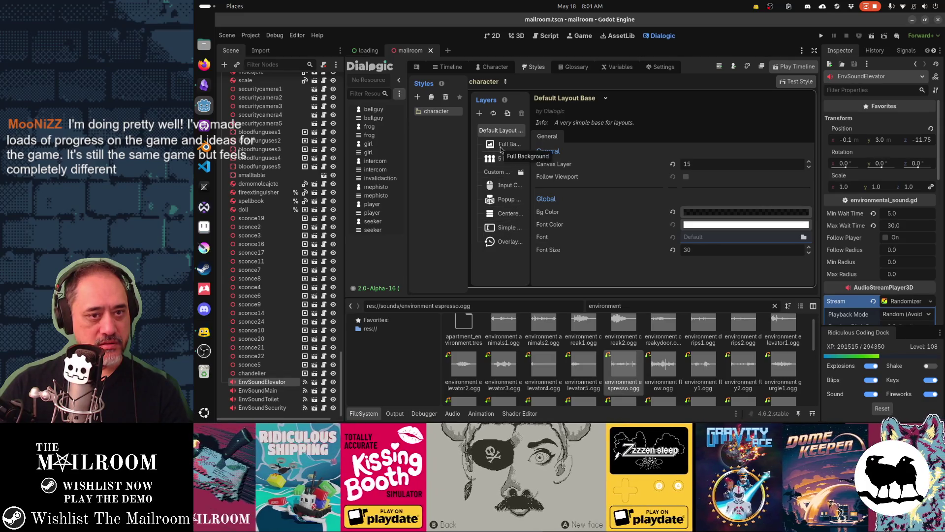
pyautogui.click(501, 147)
pyautogui.click(505, 161)
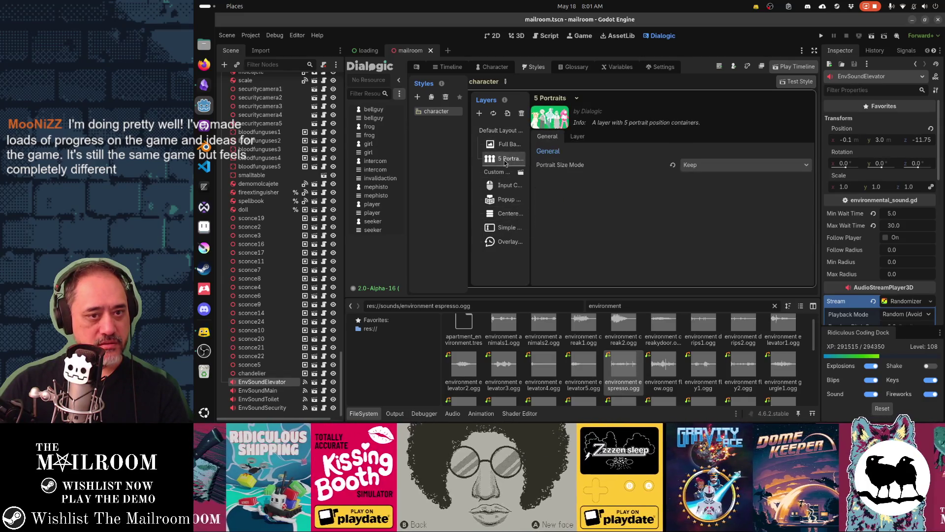
pyautogui.click(507, 186)
pyautogui.click(507, 200)
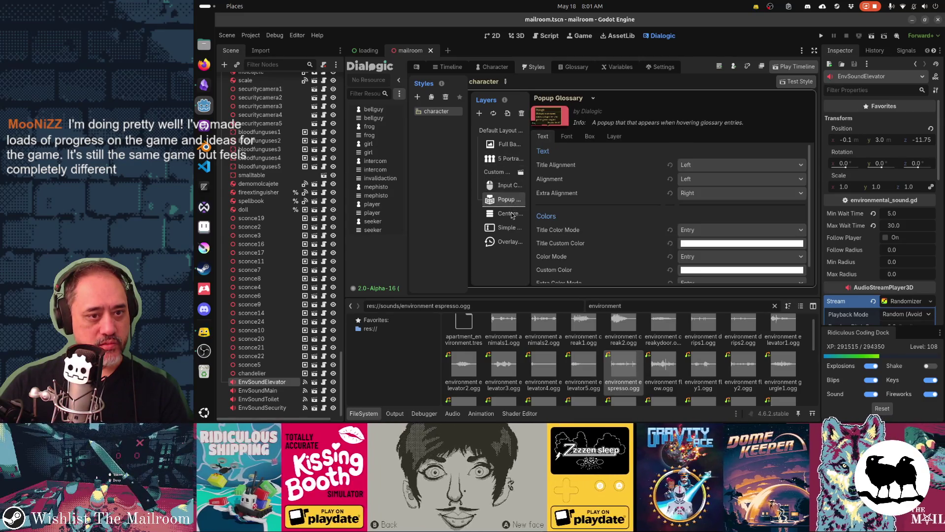
pyautogui.scroll(-1, 609, 215)
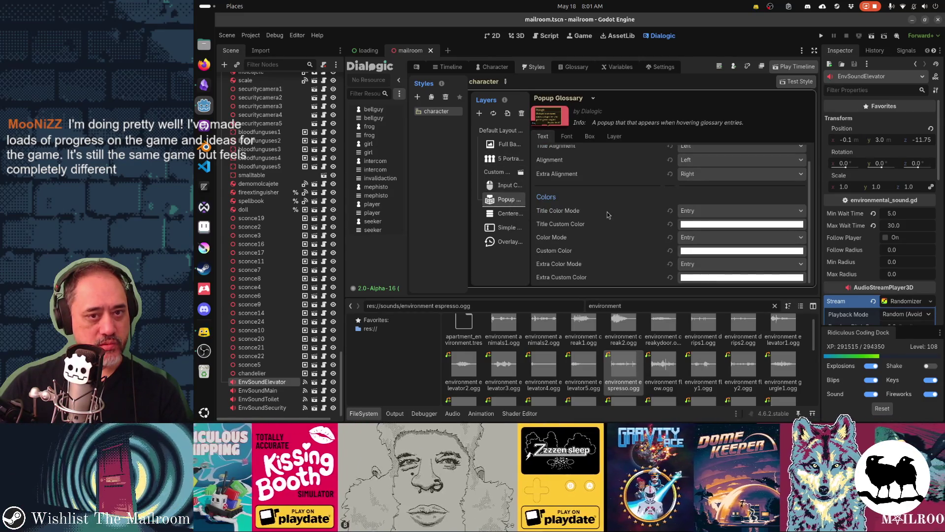
pyautogui.scroll(1, 609, 215)
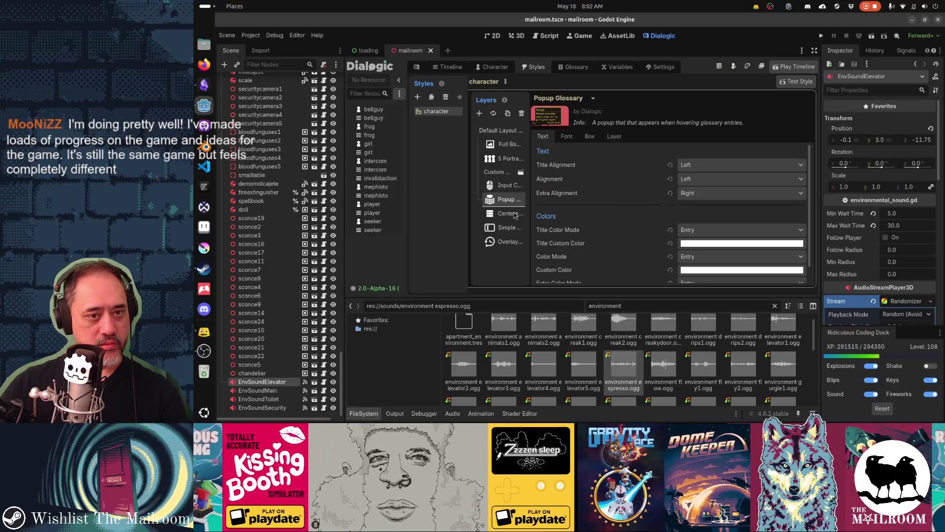
pyautogui.click(516, 215)
pyautogui.click(598, 137)
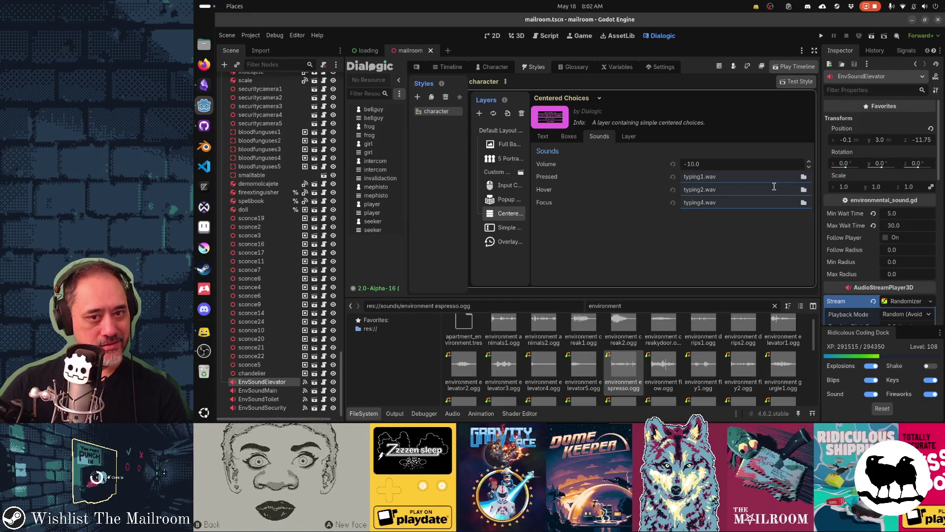
# Step: Check the Simple Text Input Box layer, then revisit the Centered Choices, Glossary, Portraits and Background layers
pyautogui.click(512, 228)
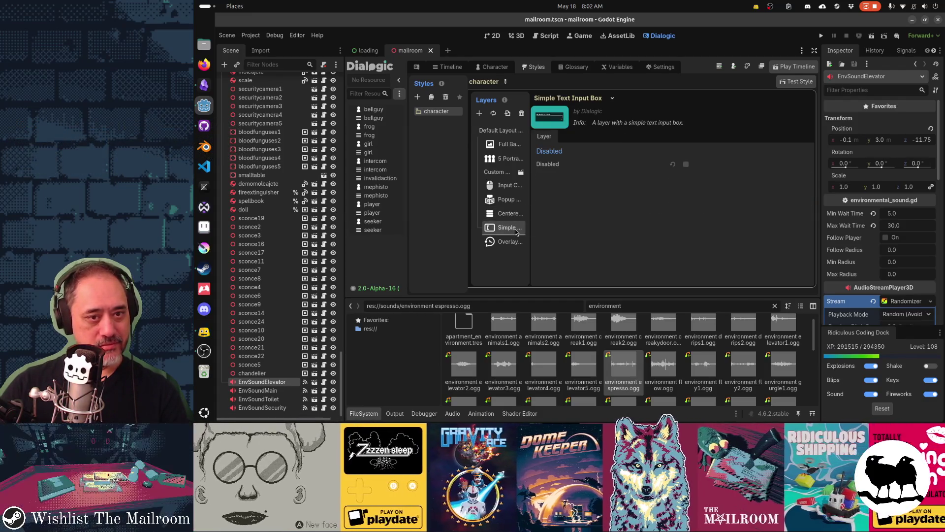
pyautogui.click(510, 214)
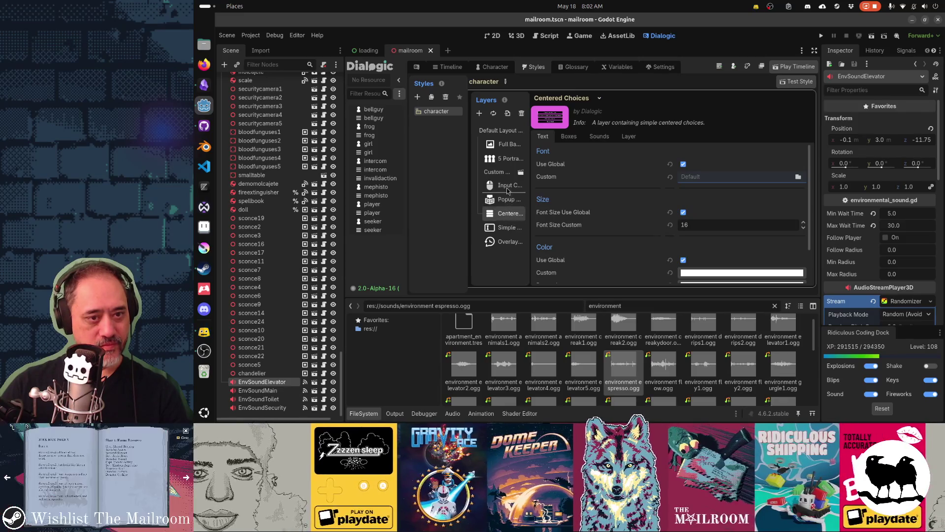
pyautogui.click(510, 201)
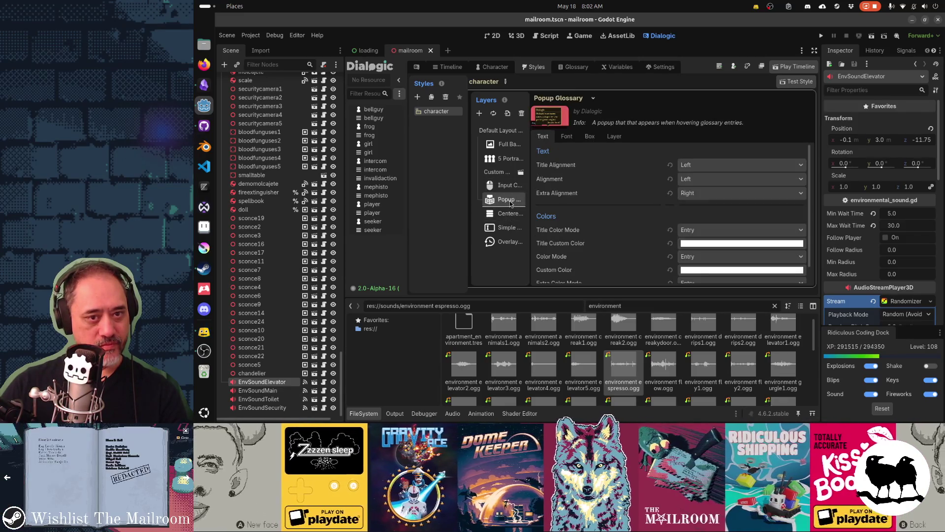
pyautogui.click(510, 216)
pyautogui.click(510, 158)
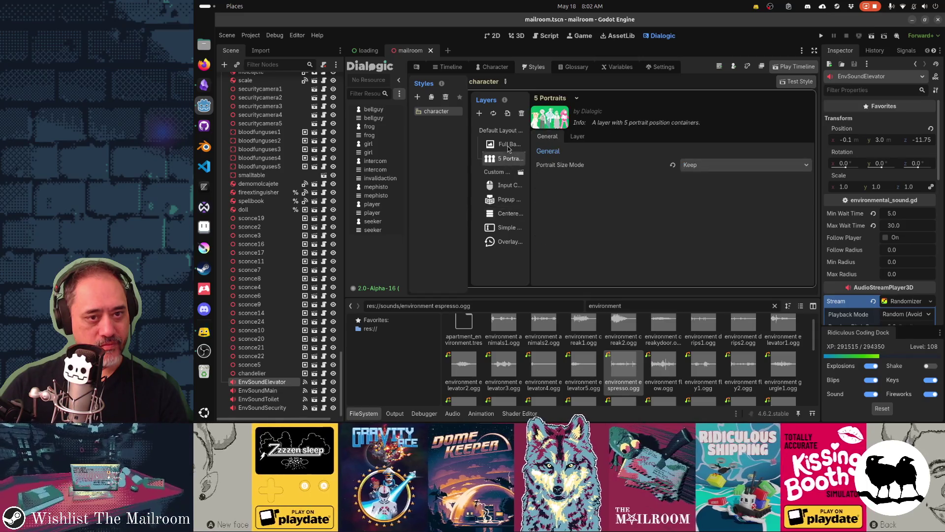
pyautogui.click(509, 145)
# Step: Review the Overlay History layer's Look, Settings and Layer options, including custom font size 15
pyautogui.click(510, 240)
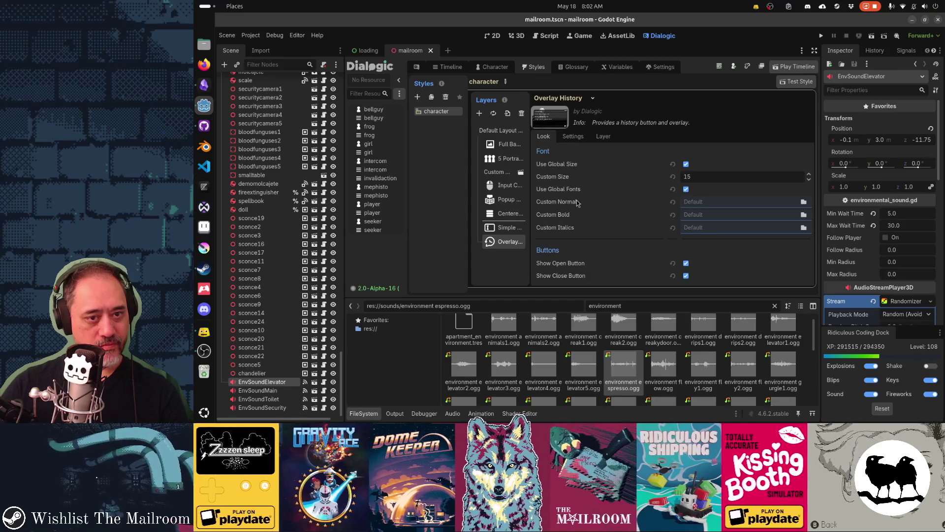
pyautogui.click(572, 136)
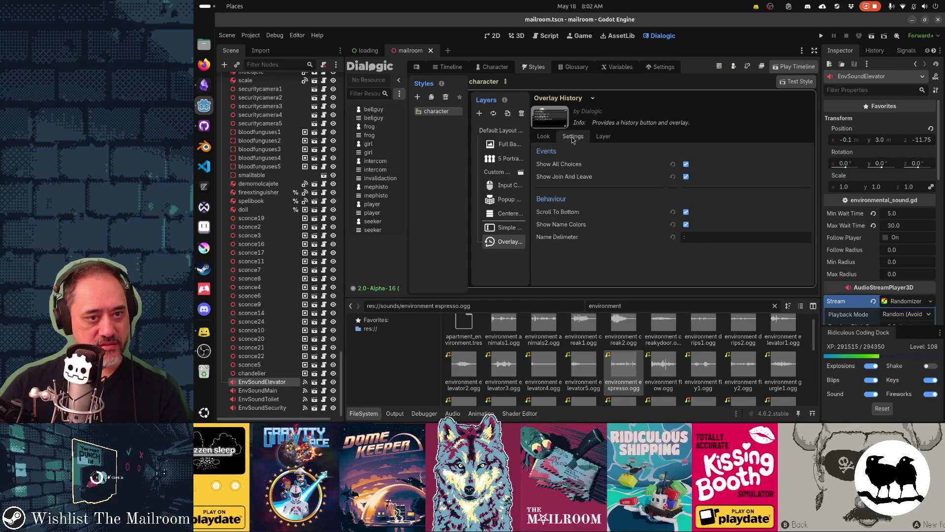
pyautogui.click(602, 137)
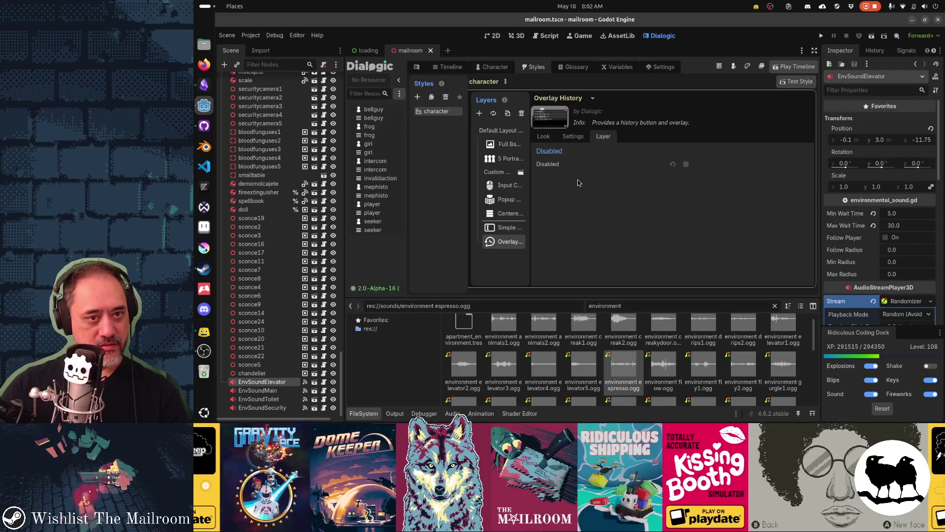
pyautogui.click(543, 136)
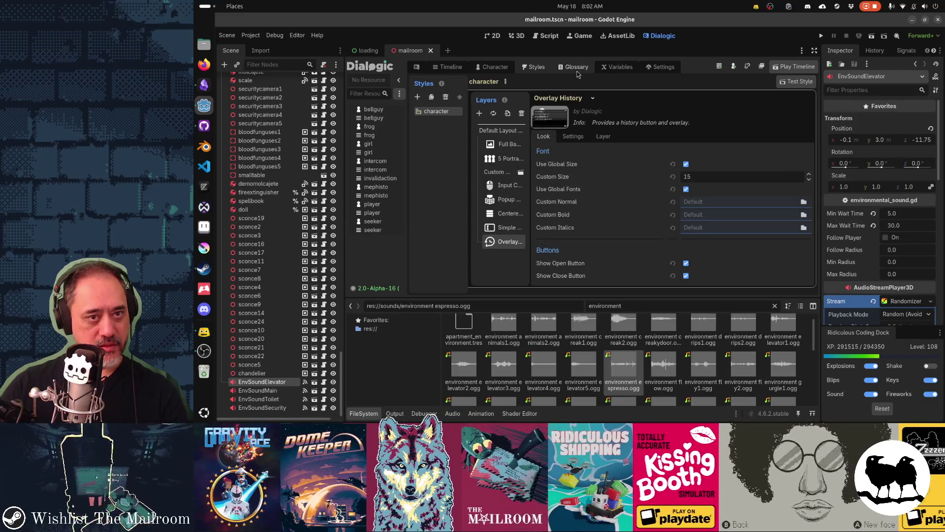
pyautogui.click(577, 69)
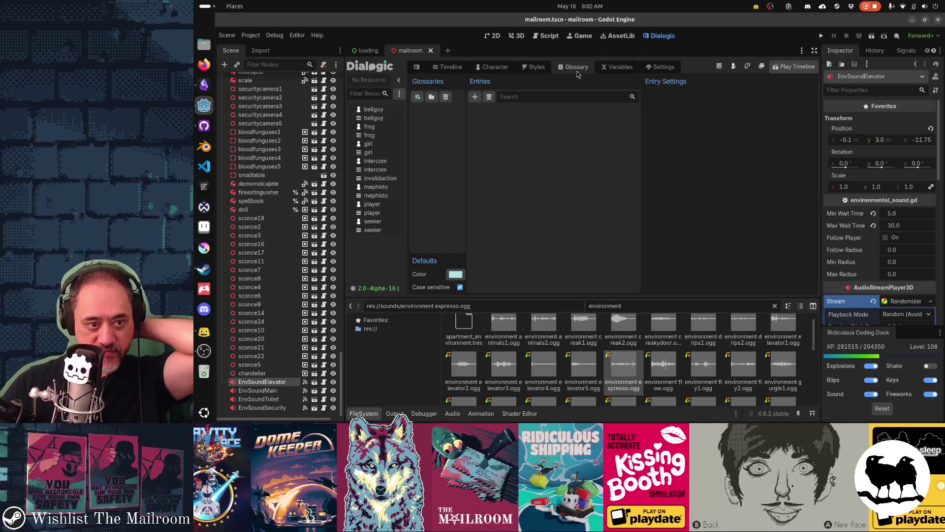
# Step: Open the intercom character's settings and expand its empty Typing Sounds section
pyautogui.click(447, 67)
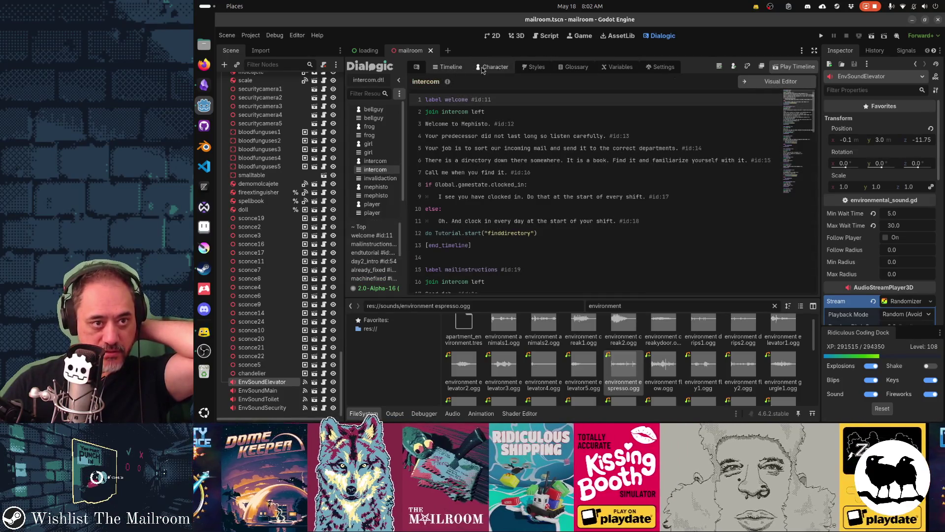
pyautogui.click(483, 68)
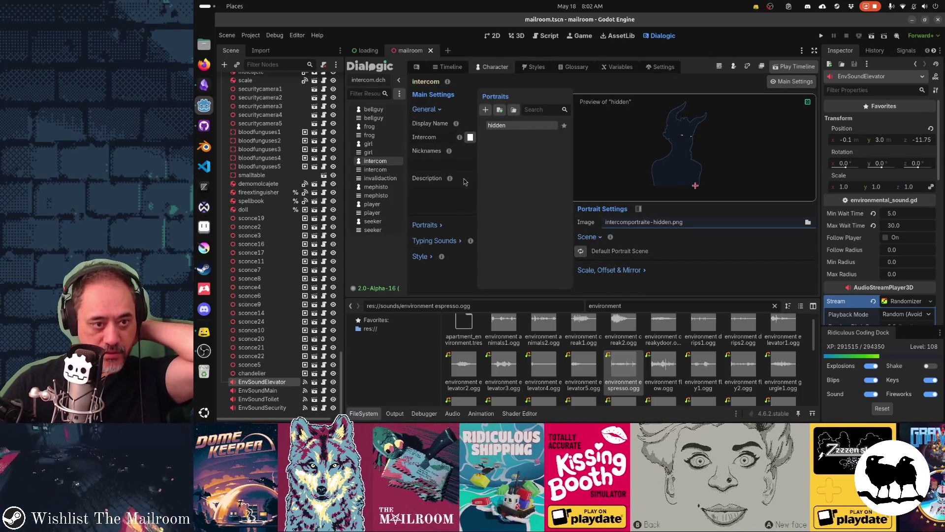
pyautogui.click(442, 241)
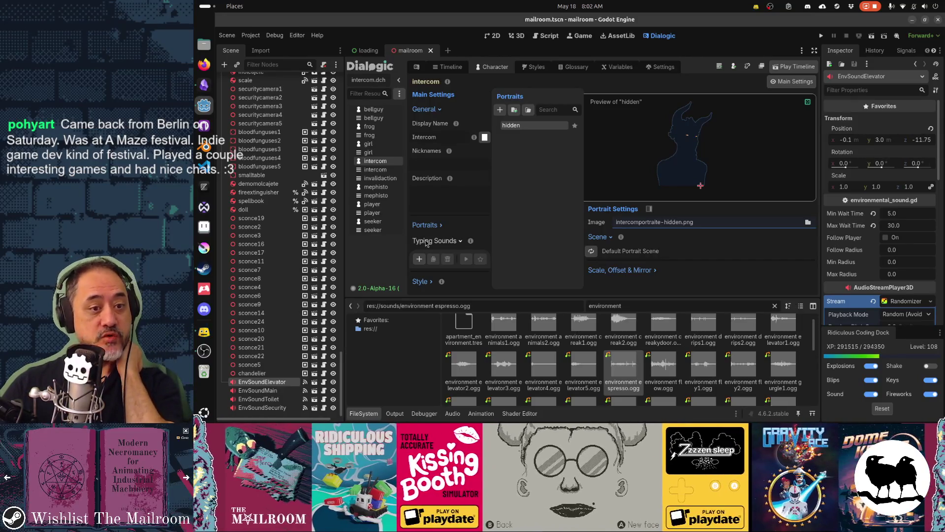
pyautogui.moveTo(472, 243)
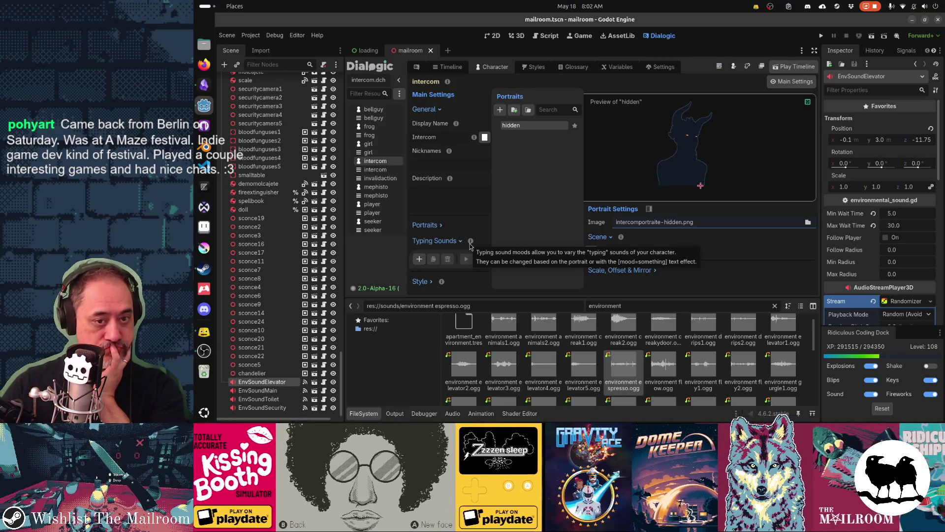
pyautogui.click(435, 228)
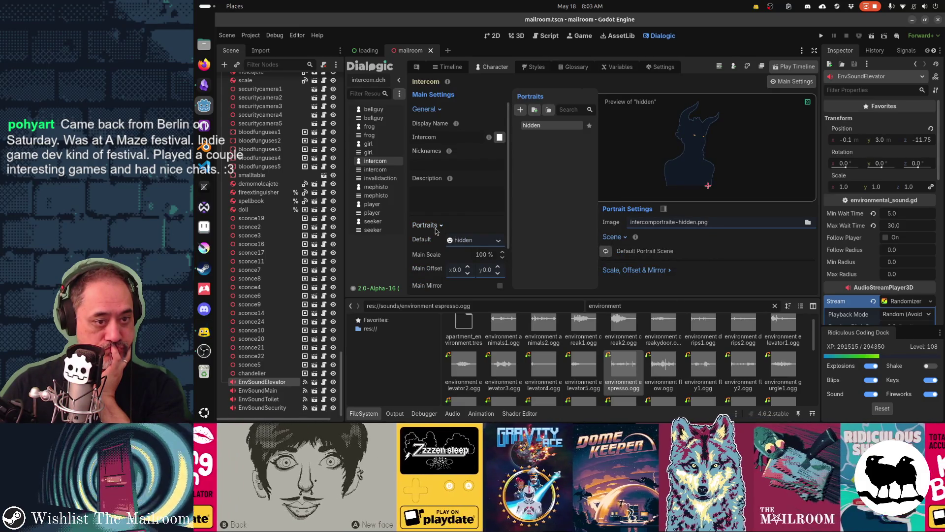
pyautogui.click(435, 229)
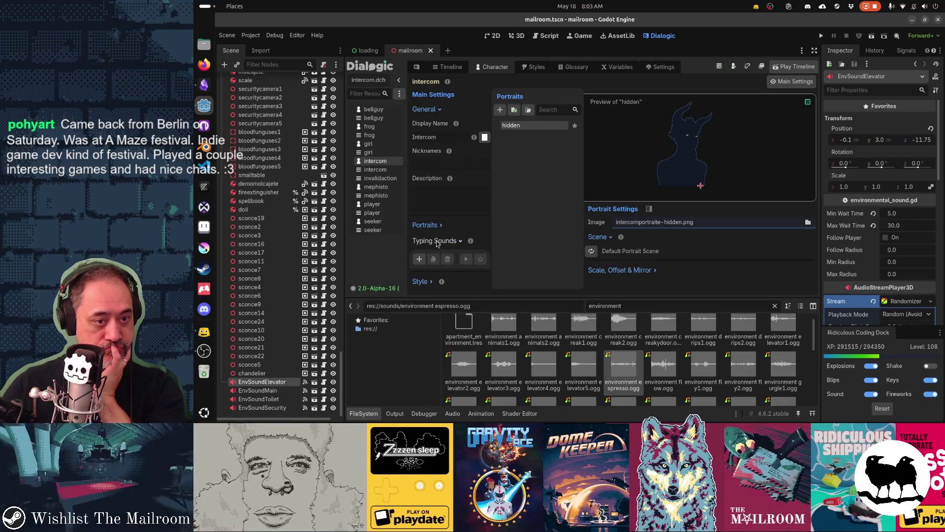
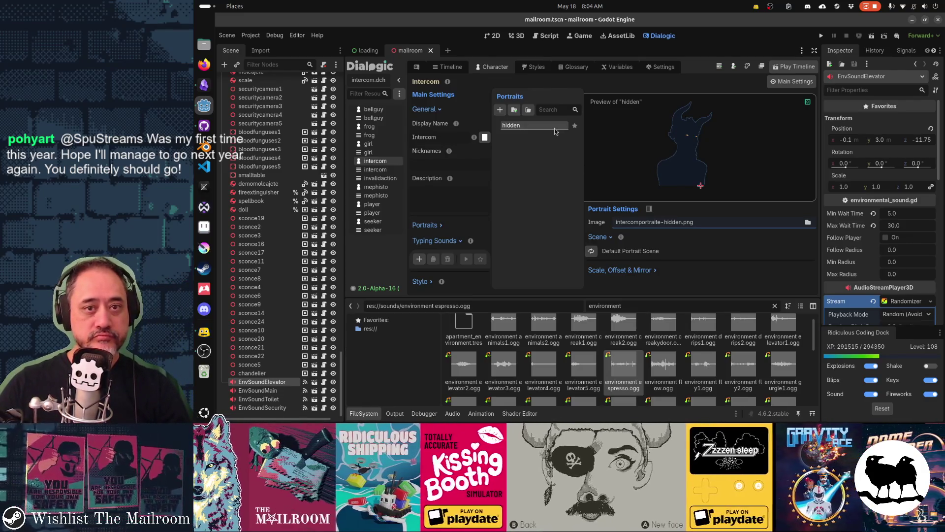
# Step: Browse Dialogic's text, portrait, saving, choice, audio and history settings, then return to General
pyautogui.click(660, 67)
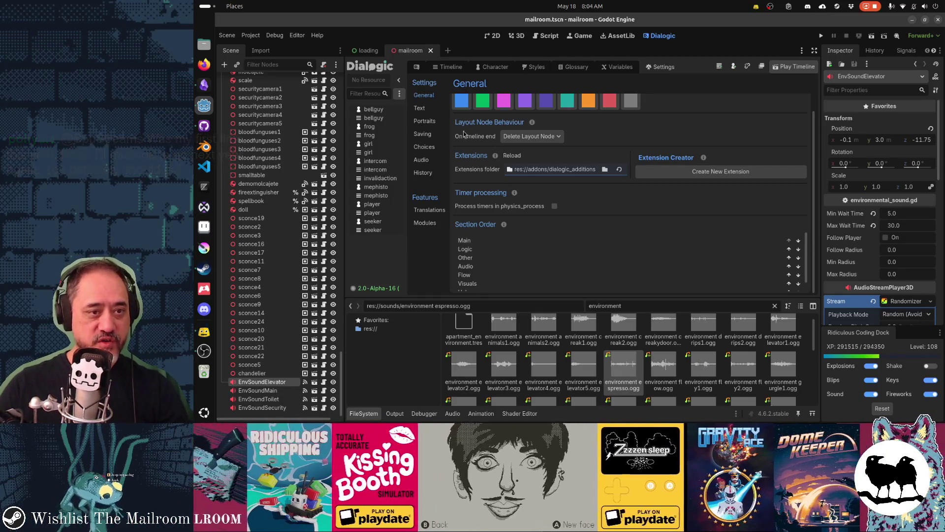
pyautogui.click(438, 109)
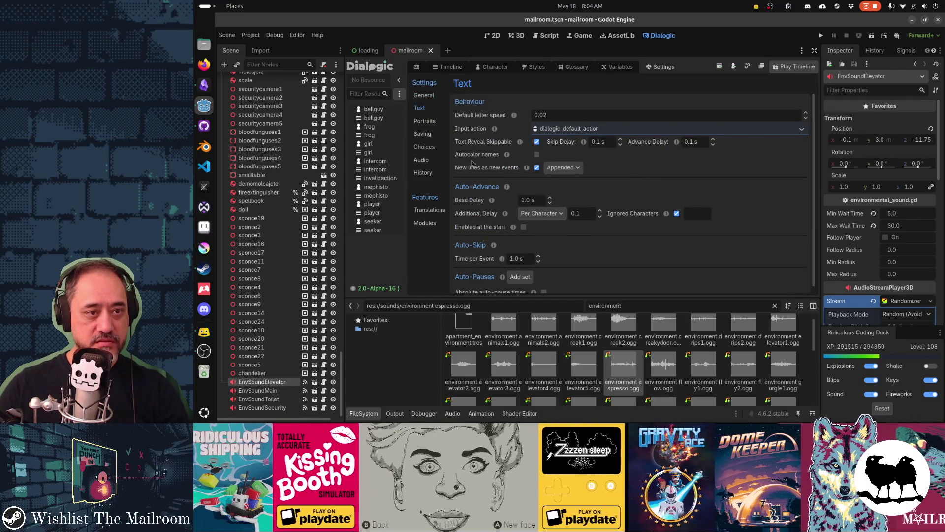
pyautogui.click(434, 123)
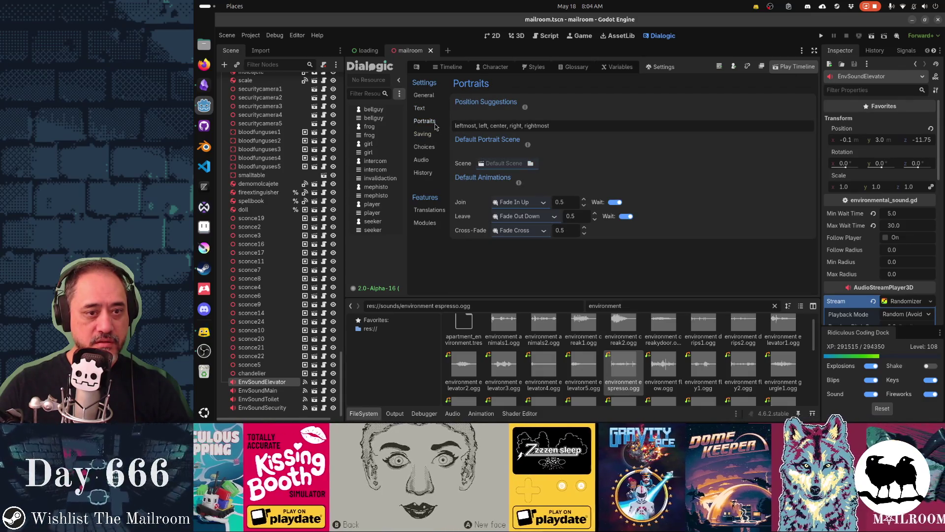
pyautogui.click(424, 136)
pyautogui.click(426, 148)
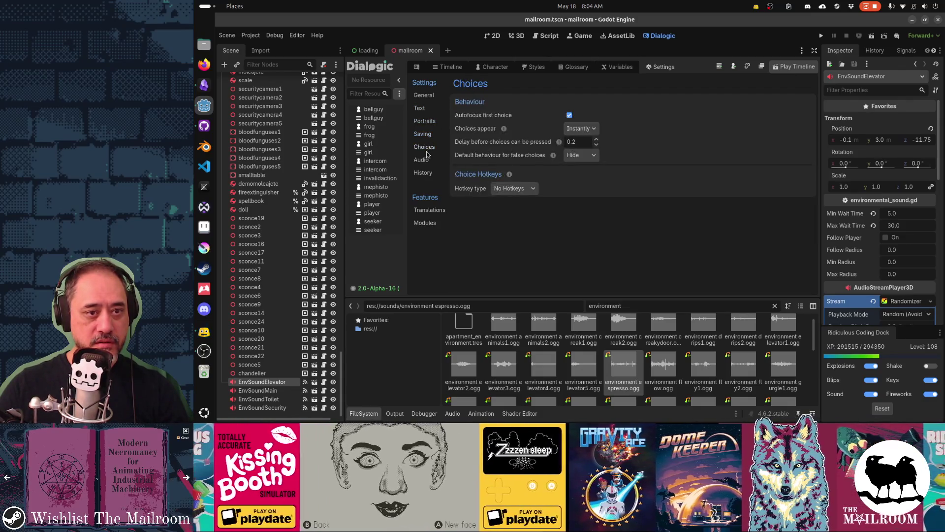
pyautogui.click(422, 160)
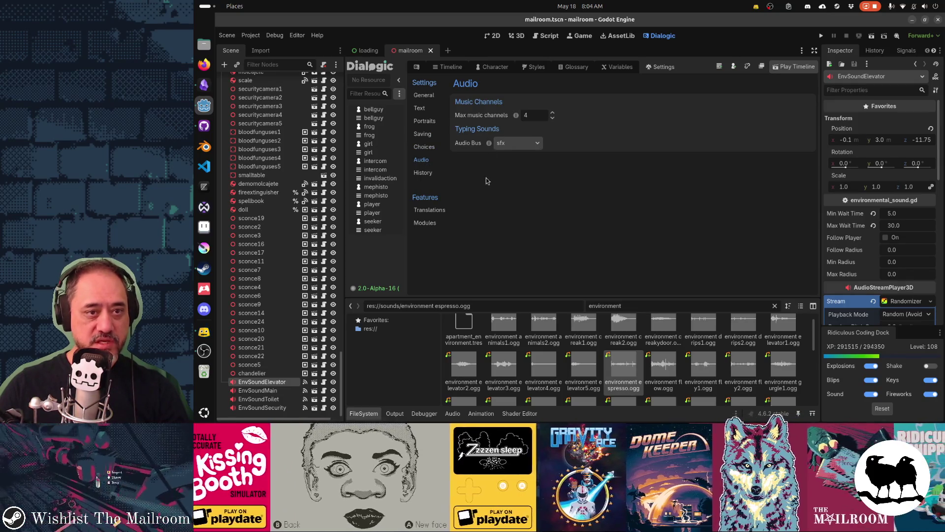
pyautogui.click(432, 176)
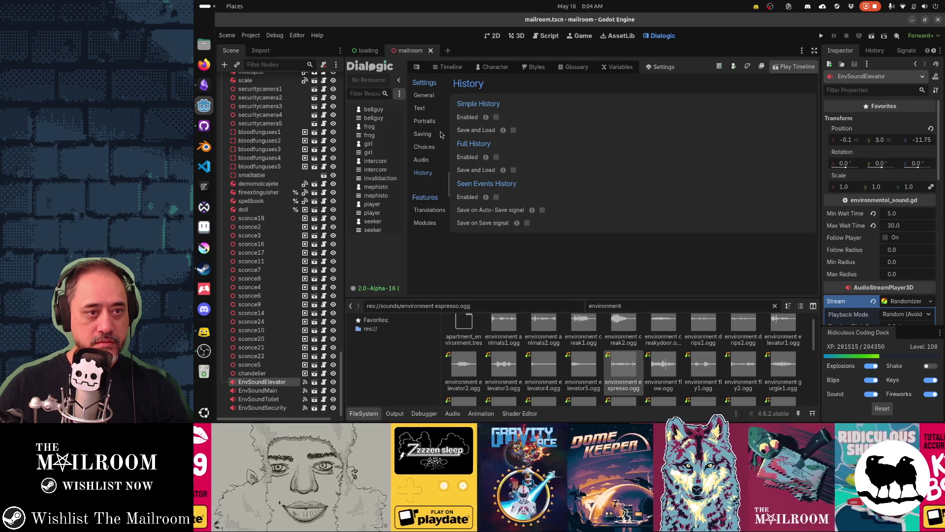
pyautogui.click(424, 95)
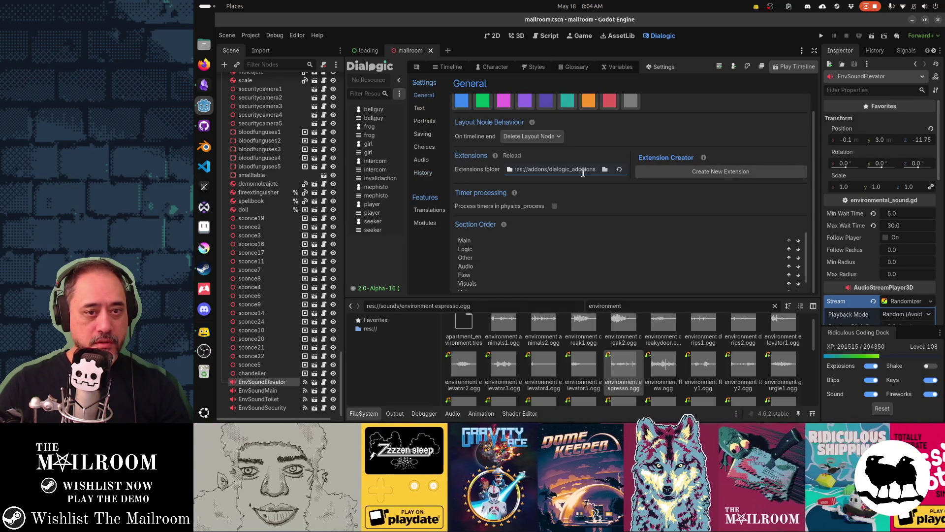
# Step: Look over the timeline and character editors, then inspect the style's Full Background layer
pyautogui.click(461, 69)
pyautogui.click(495, 69)
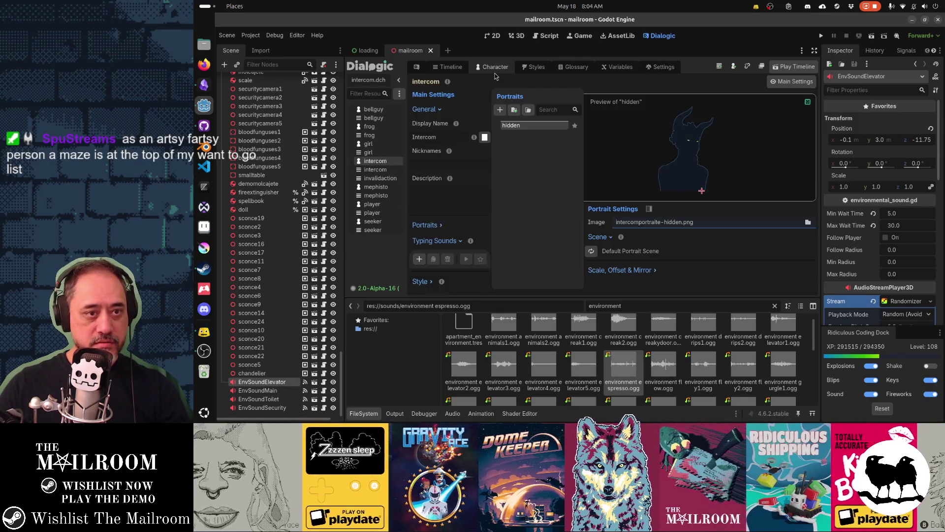
pyautogui.click(538, 68)
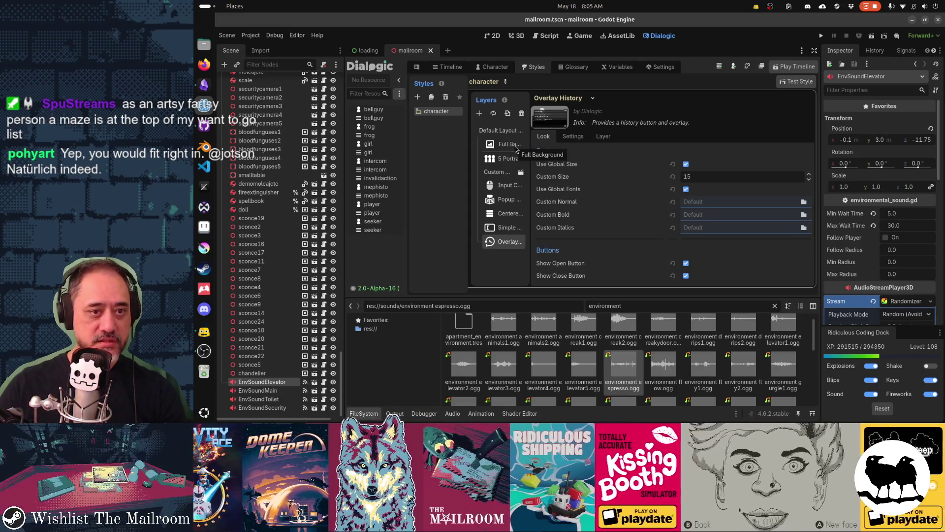
pyautogui.click(516, 149)
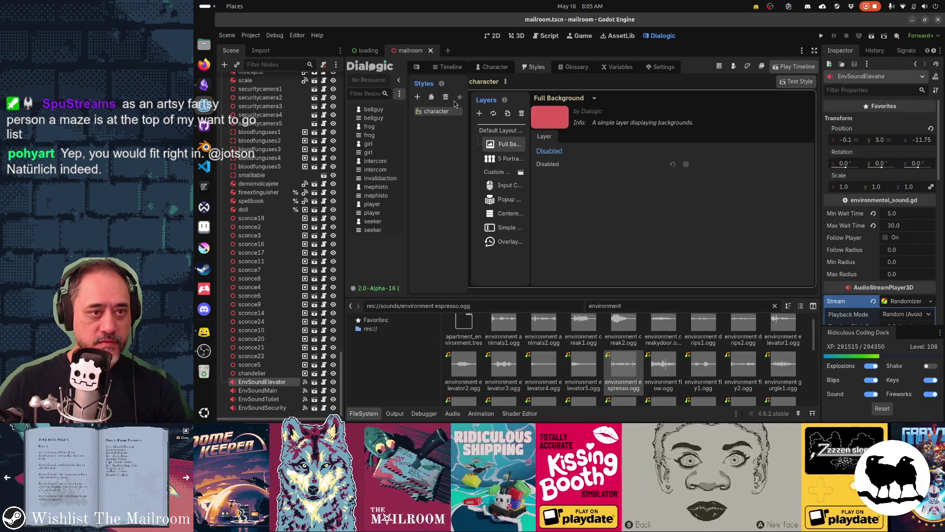
# Step: Inspect the 5 Portraits layer options, then select the Custom Visual Novel Textbox layer
pyautogui.click(493, 66)
pyautogui.click(534, 66)
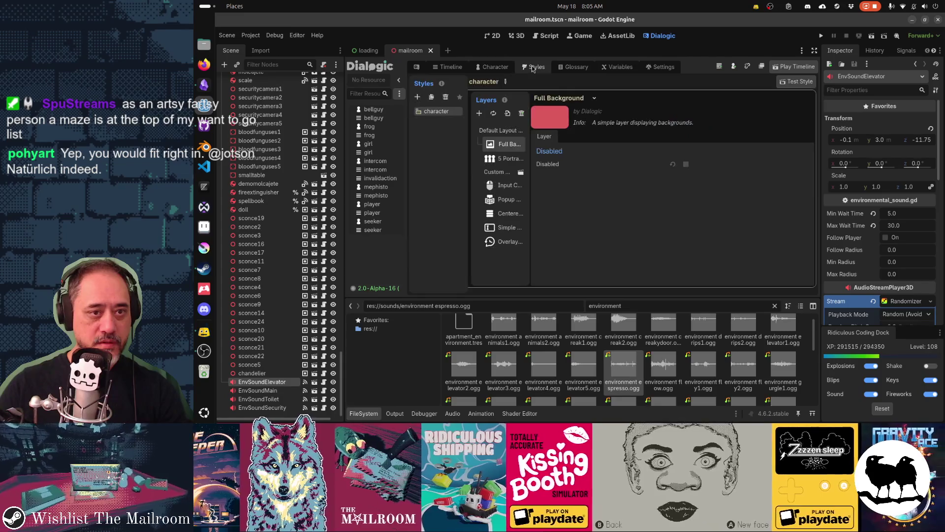
pyautogui.click(512, 158)
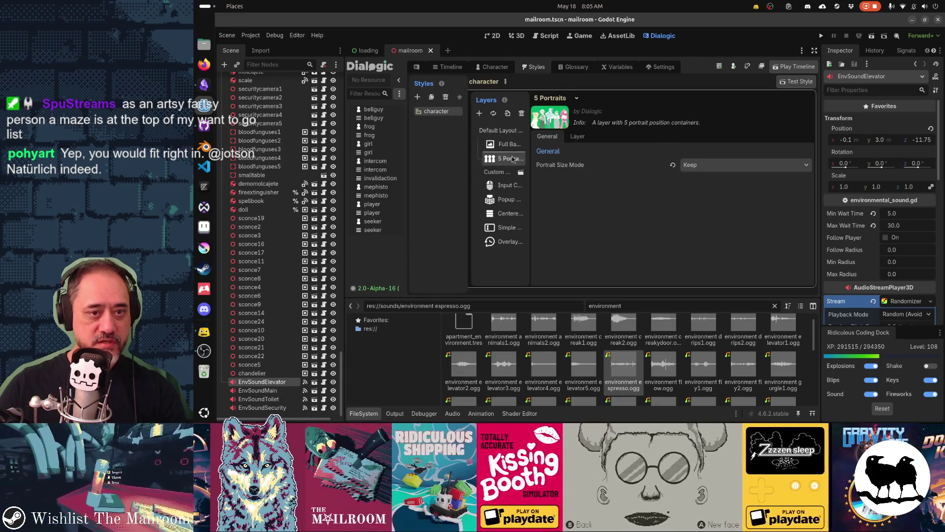
pyautogui.click(578, 136)
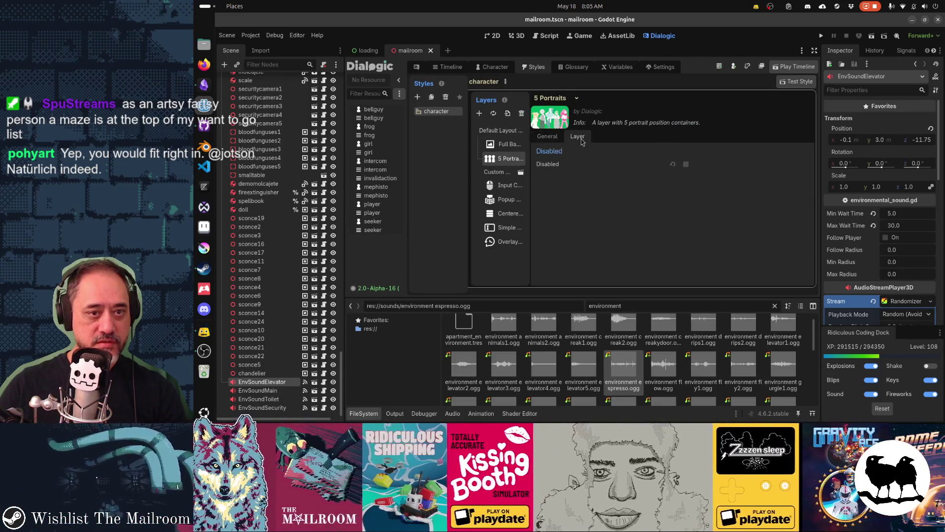
pyautogui.click(505, 177)
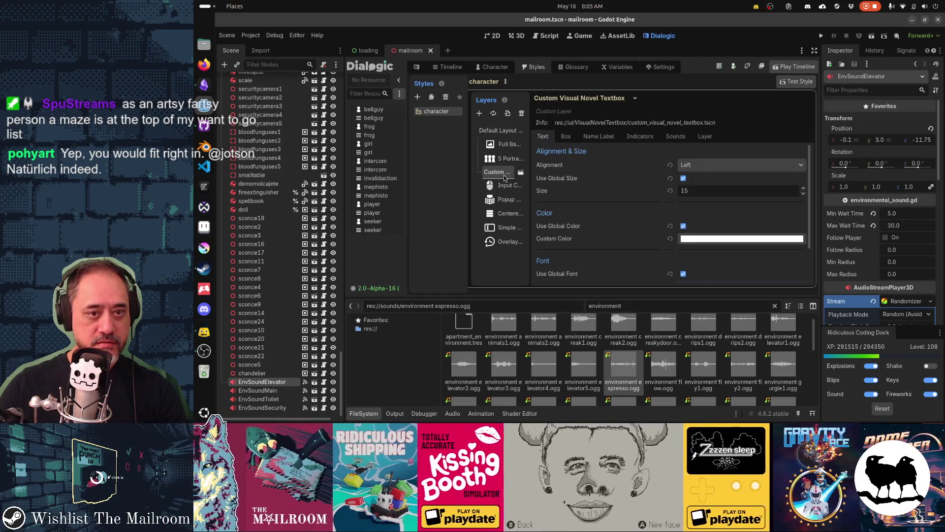
# Step: Show the textbox's Typing Sounds: enabled, Interrupt mode, pitch 1.0, volume -10.0
pyautogui.click(675, 137)
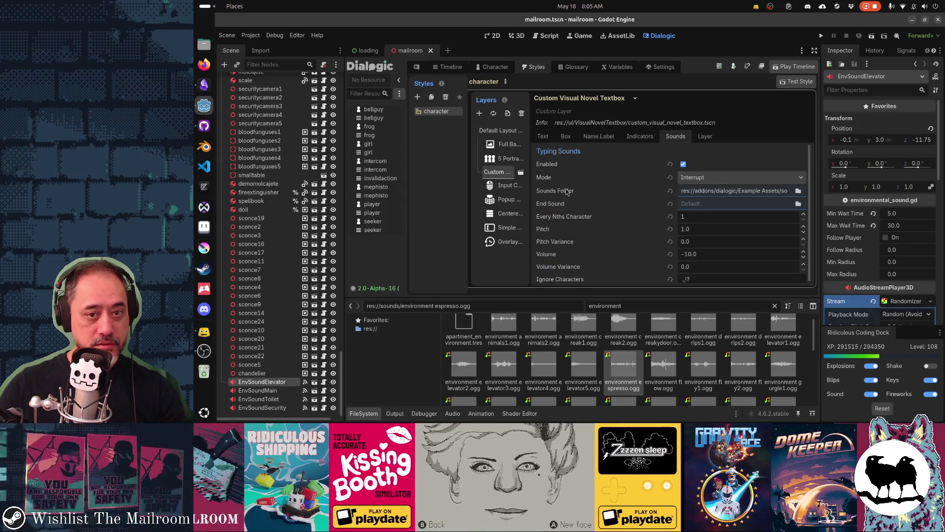
pyautogui.scroll(-1, 588, 200)
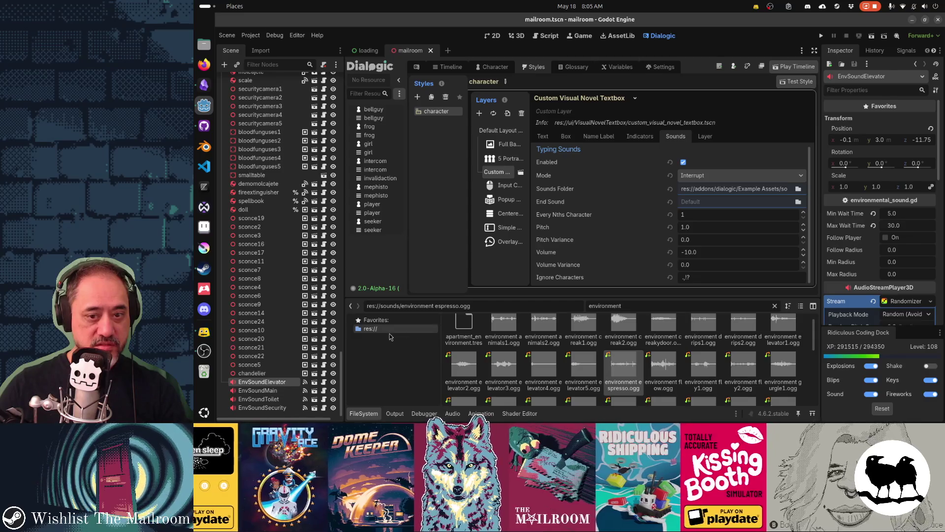
# Step: Clear the FileSystem filter and open addons > dialogic > Example Assets > sound-effects
pyautogui.click(775, 305)
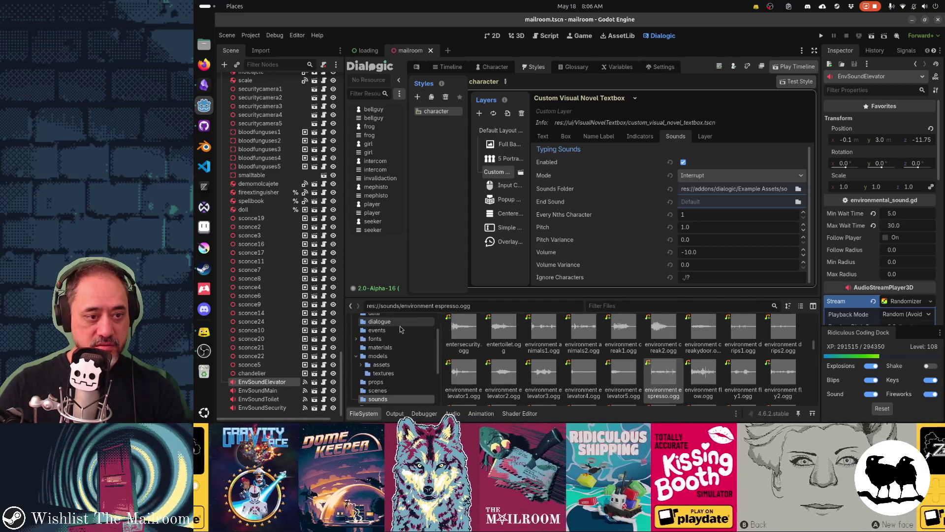
pyautogui.click(394, 339)
pyautogui.click(356, 338)
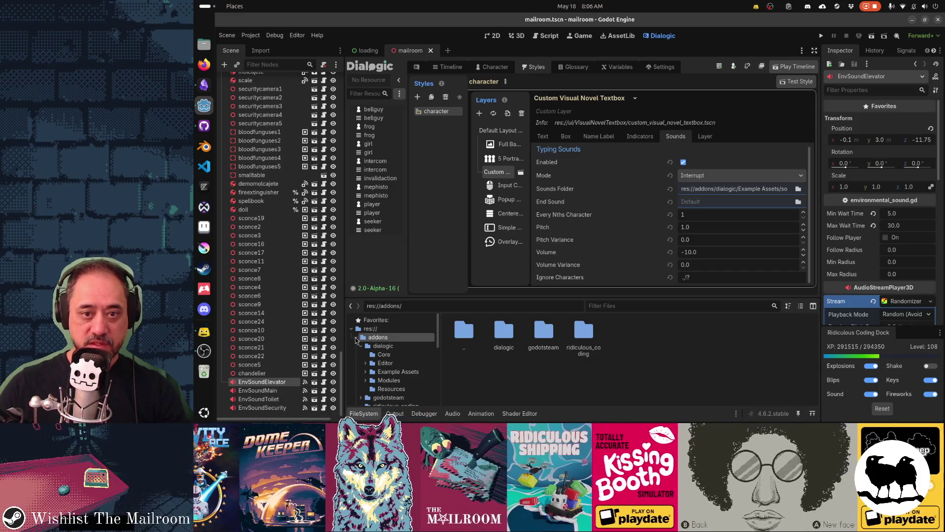
pyautogui.scroll(-1, 363, 376)
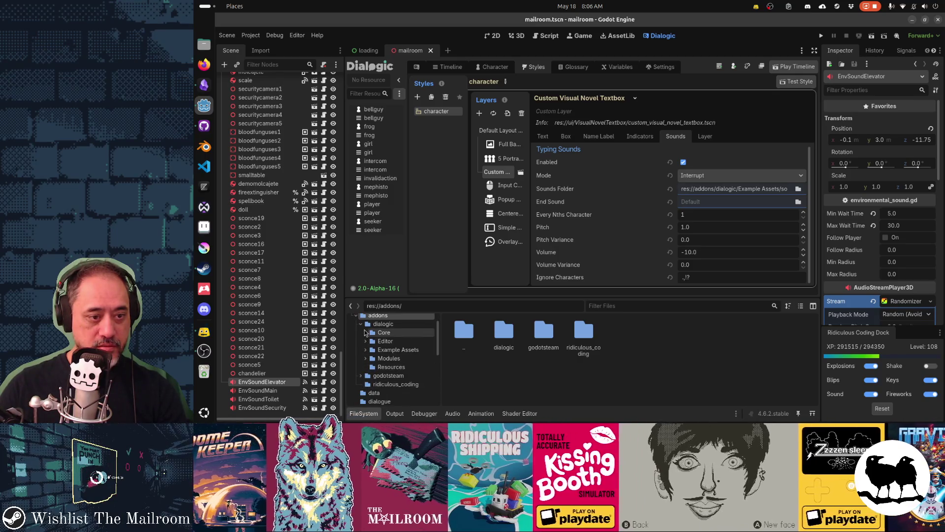
pyautogui.click(365, 349)
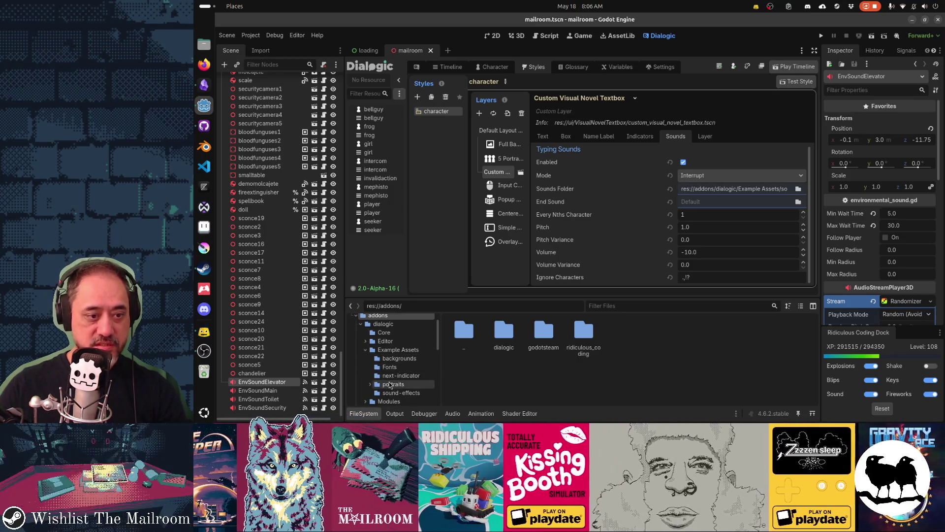
pyautogui.click(388, 394)
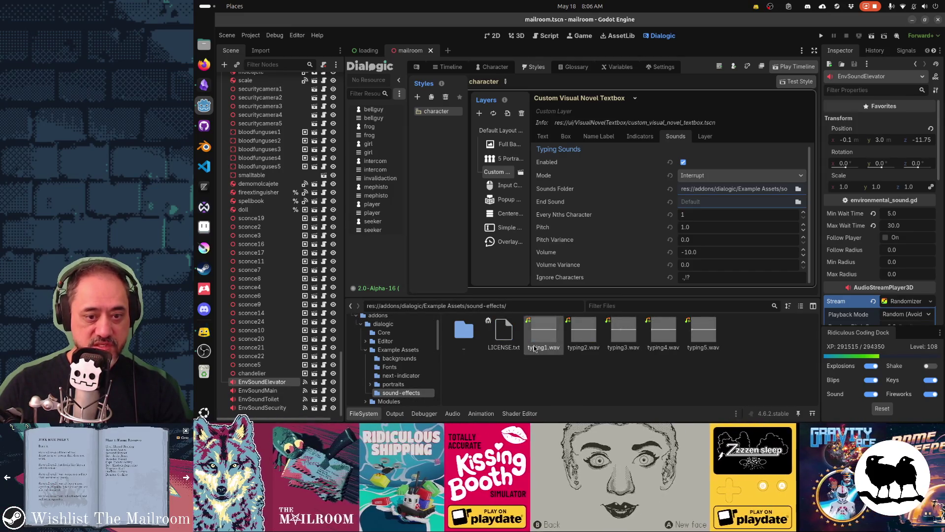
# Step: Preview typing1.wav through typing5.wav in the Inspector, then widen the Dialogic resource list
pyautogui.click(703, 333)
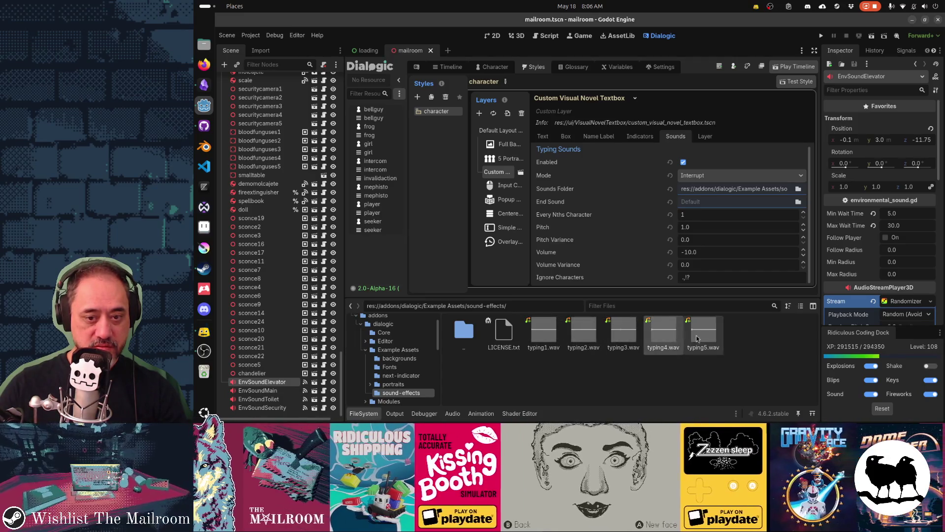
pyautogui.click(544, 331)
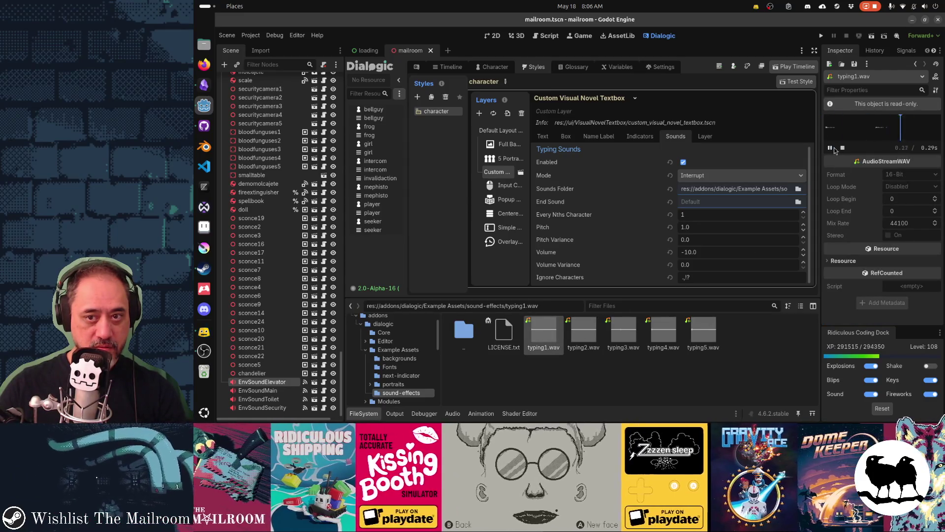
pyautogui.click(583, 331)
pyautogui.click(830, 147)
pyautogui.click(623, 331)
pyautogui.click(831, 148)
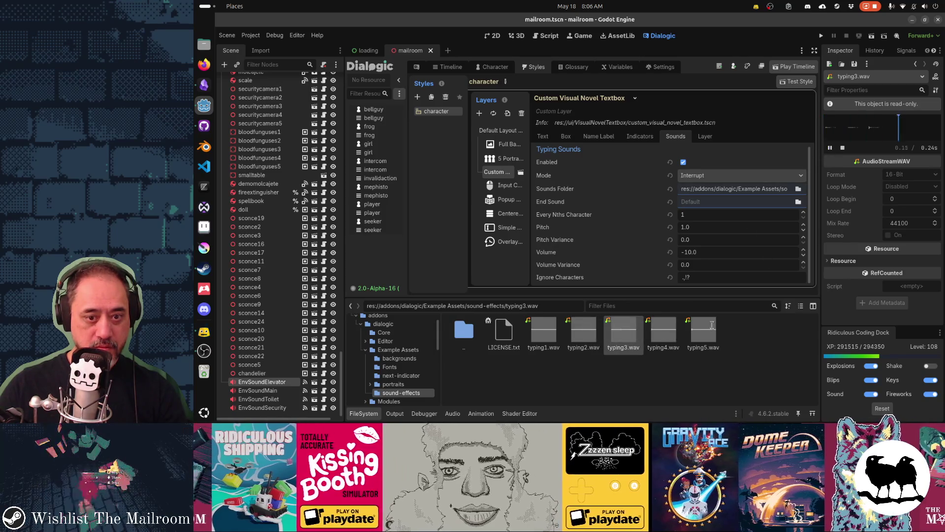
pyautogui.click(663, 330)
pyautogui.click(830, 148)
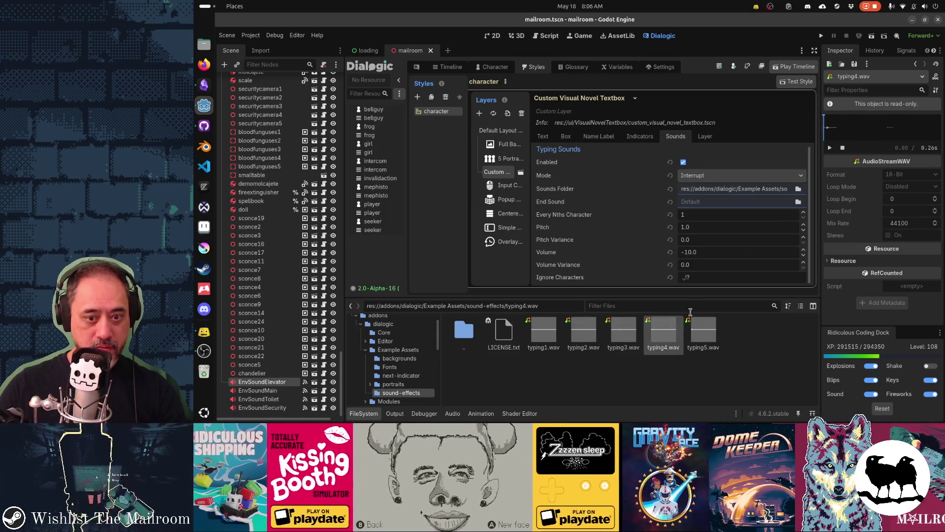
pyautogui.click(703, 331)
pyautogui.click(830, 148)
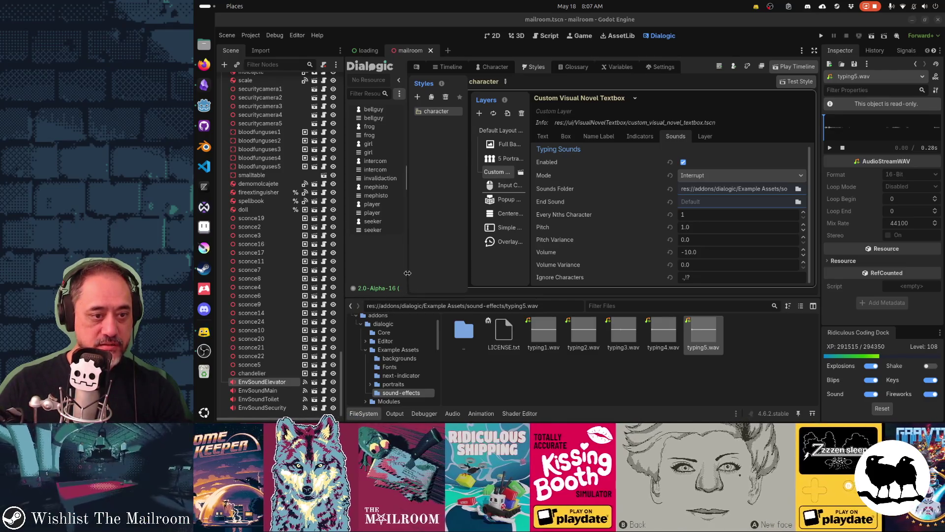
pyautogui.moveTo(407, 271); pyautogui.dragTo(482, 273)
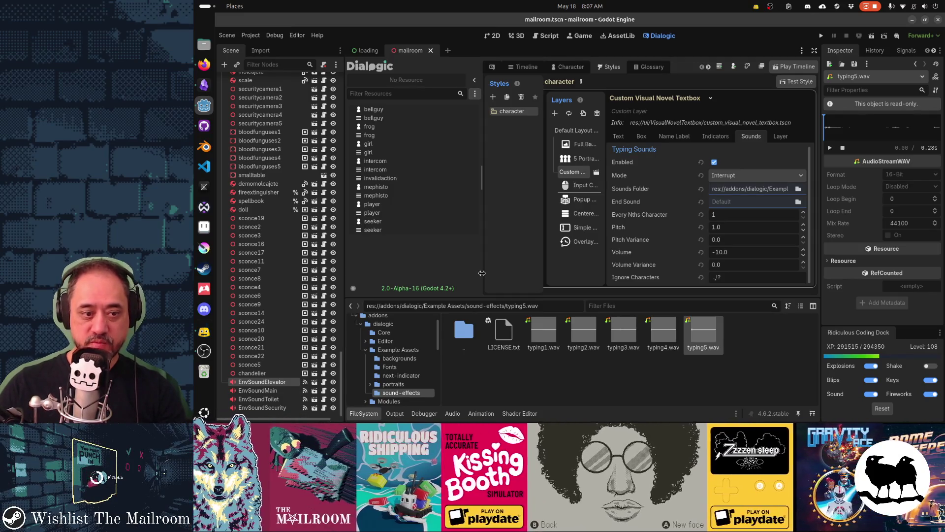
# Step: Narrow the resource list panel slightly and bring up the Dialogic documentation in the browser
pyautogui.moveTo(482, 273); pyautogui.dragTo(423, 273)
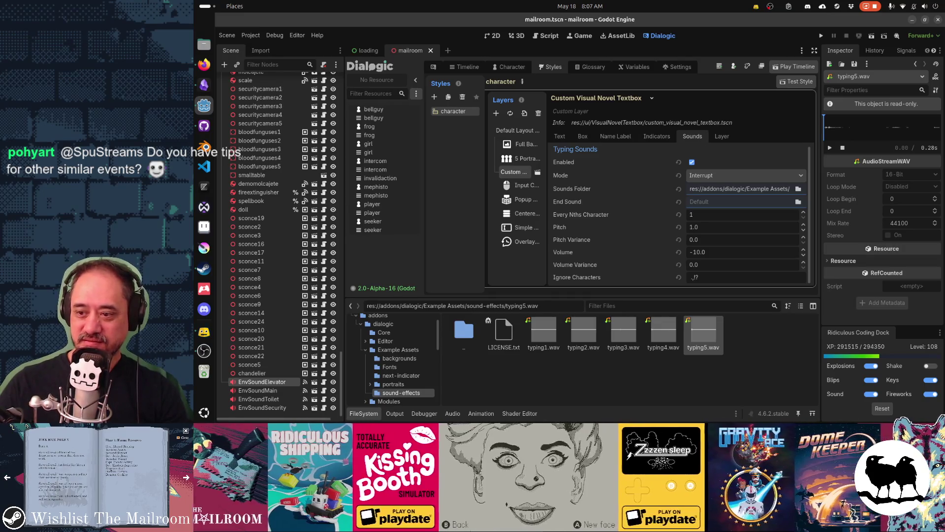
pyautogui.hotkey('alt', 'Tab')
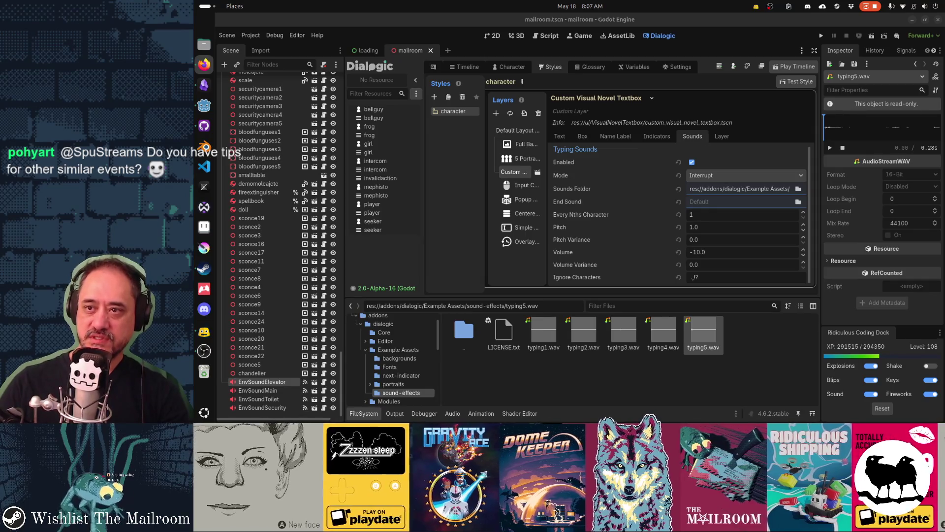
pyautogui.click(204, 64)
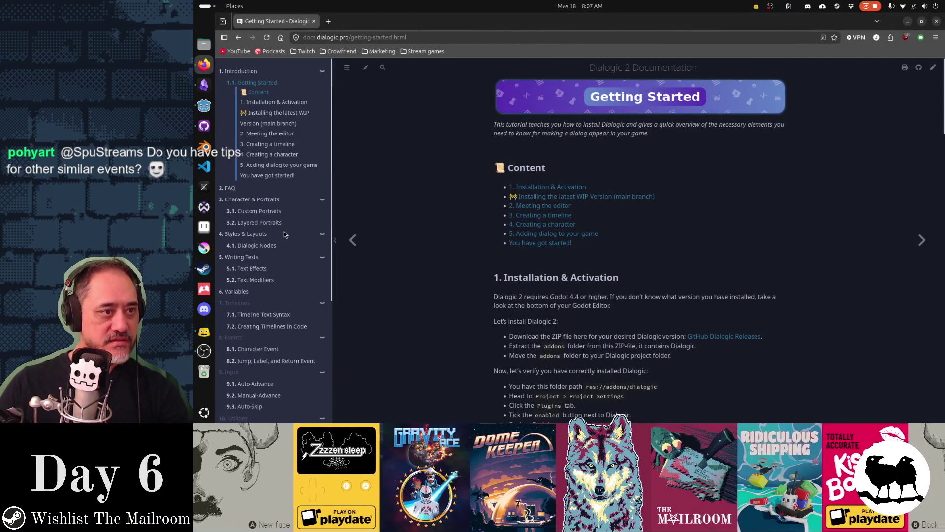
# Step: Search the Dialogic FAQ page for 'sound'
pyautogui.click(230, 188)
pyautogui.hotkey('ctrl', 'f')
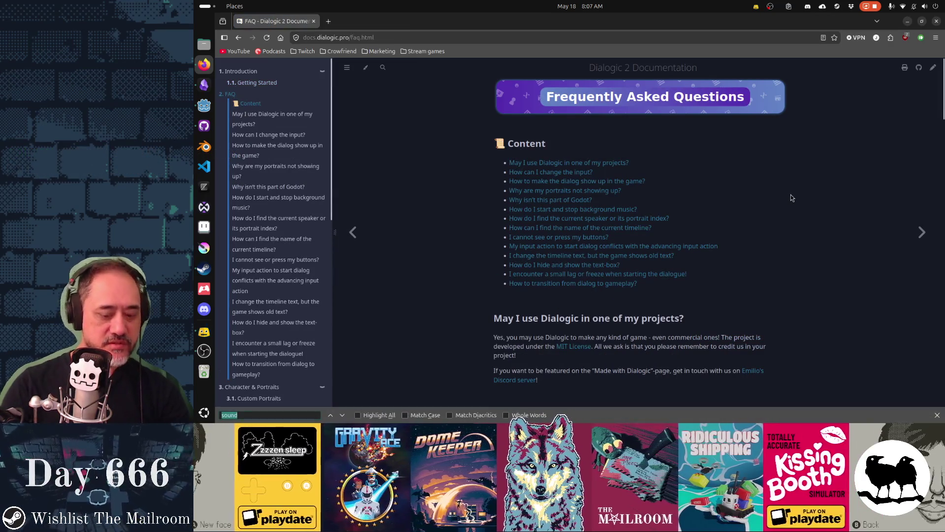
pyautogui.press('Return')
pyautogui.press('Escape')
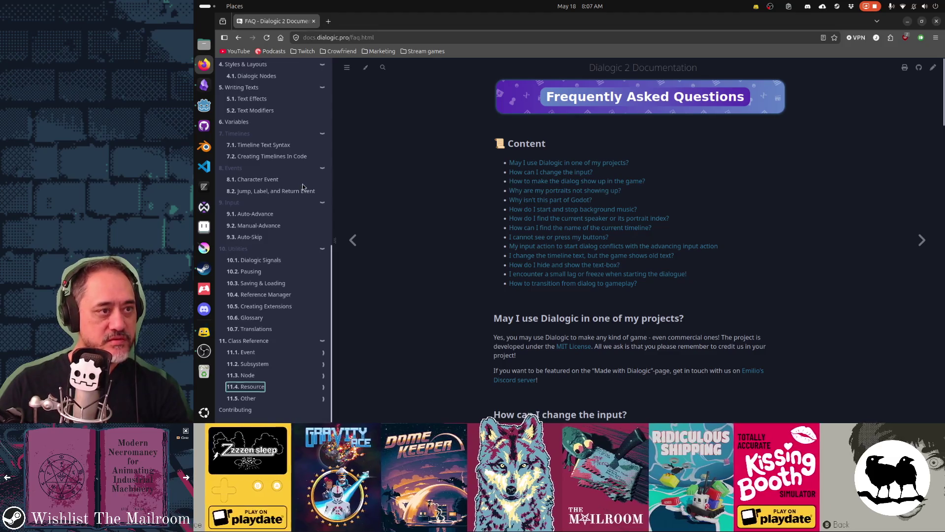
pyautogui.scroll(10, 302, 184)
pyautogui.scroll(-5, 303, 186)
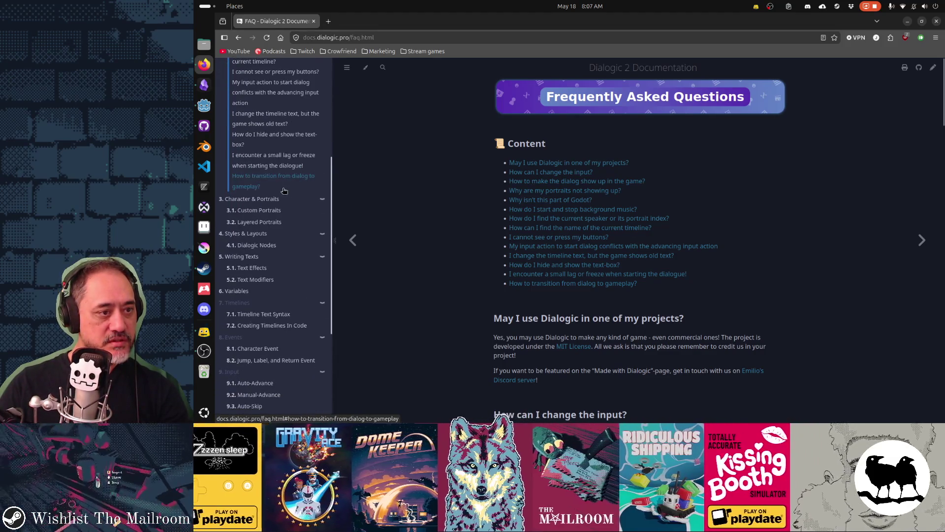
# Step: Search the 3.1 Custom Portraits page for 'sound', then open the whole-book search
pyautogui.click(266, 211)
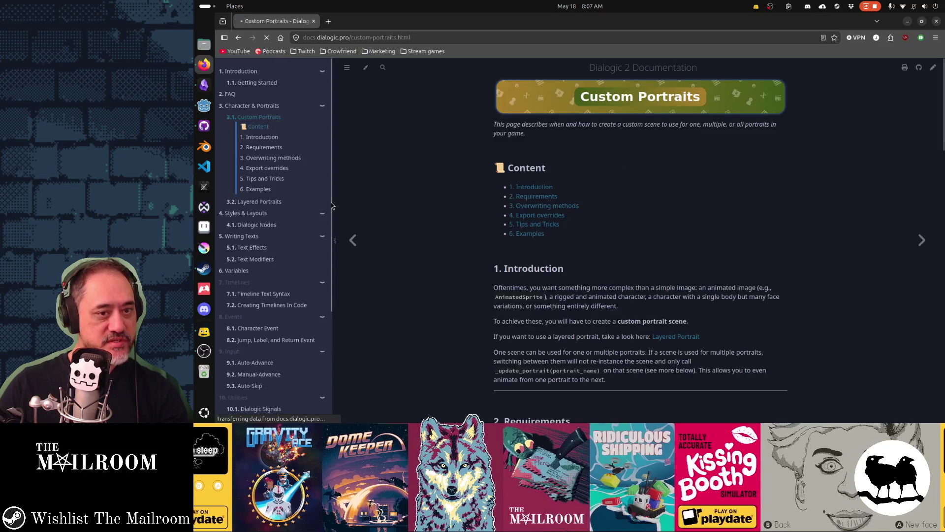
pyautogui.hotkey('ctrl', 'f')
pyautogui.write('sound')
pyautogui.press('Escape')
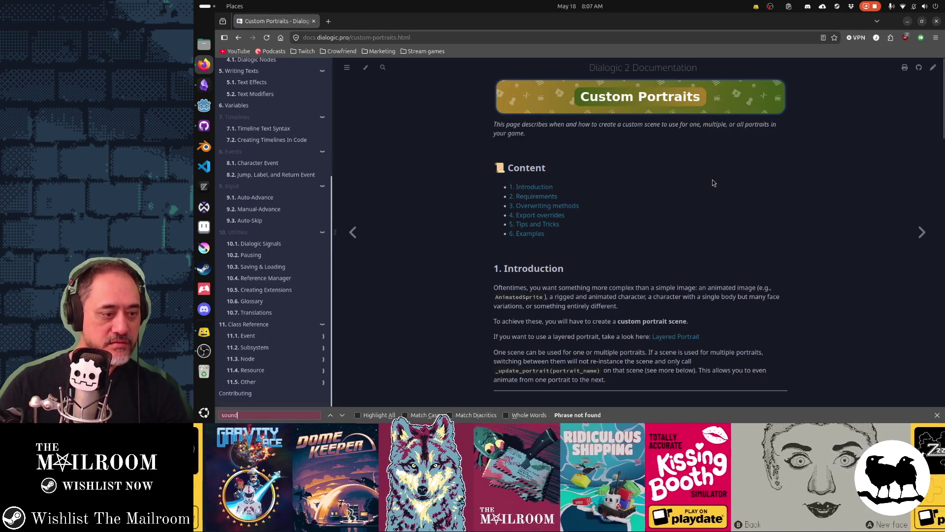
pyautogui.scroll(5, 299, 197)
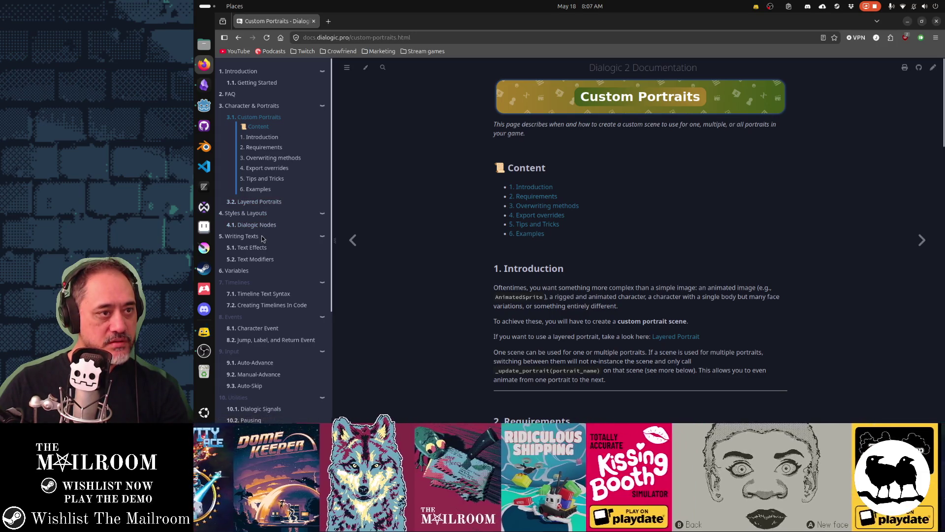
pyautogui.click(383, 68)
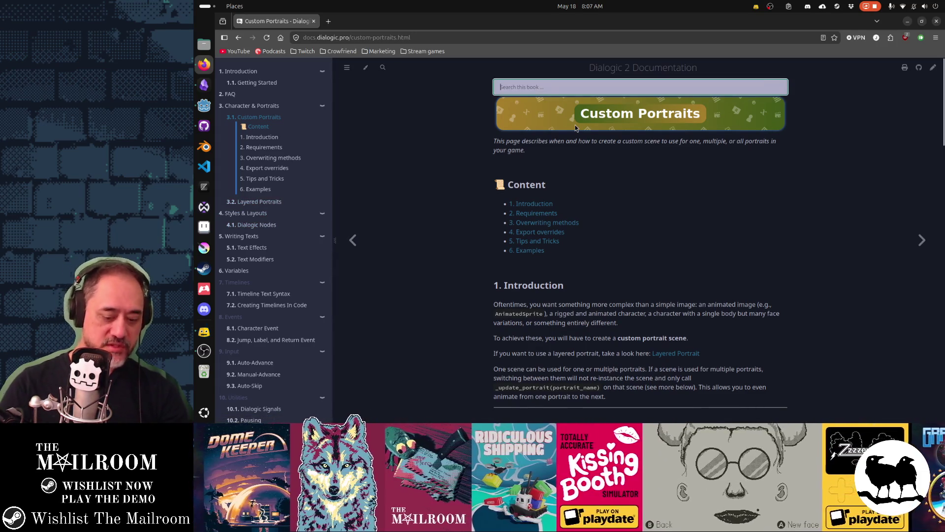
# Step: Search the documentation for 'sound' and open the Text Effects result
pyautogui.write('sound')
pyautogui.press('Down')
pyautogui.press('Return')
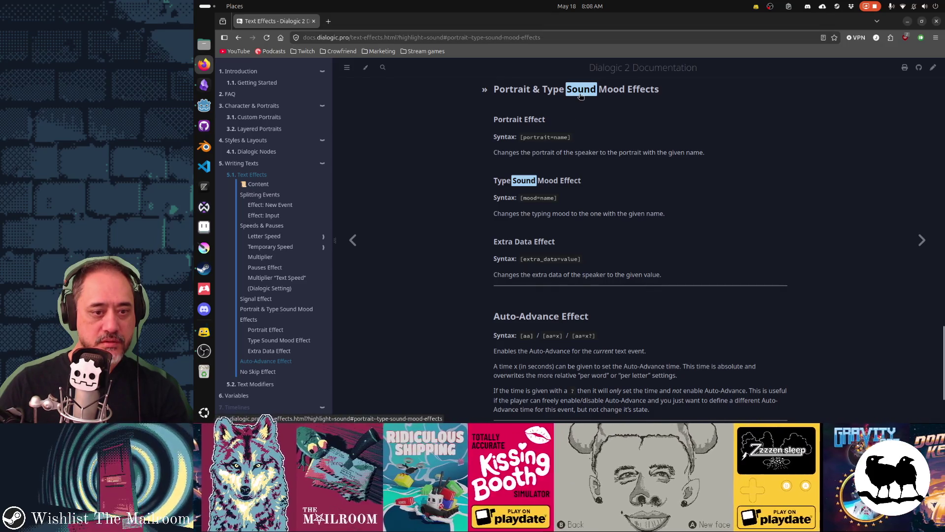
pyautogui.scroll(-3, 649, 246)
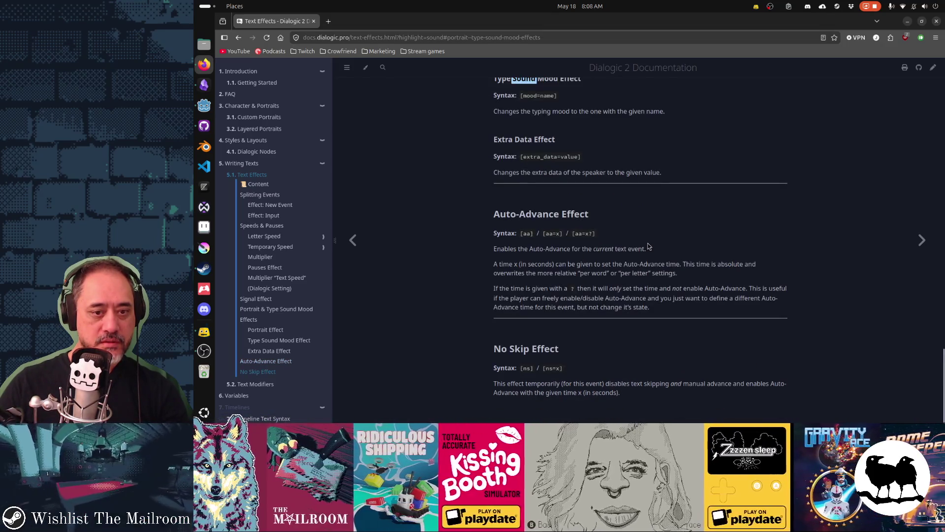
pyautogui.scroll(15, 584, 170)
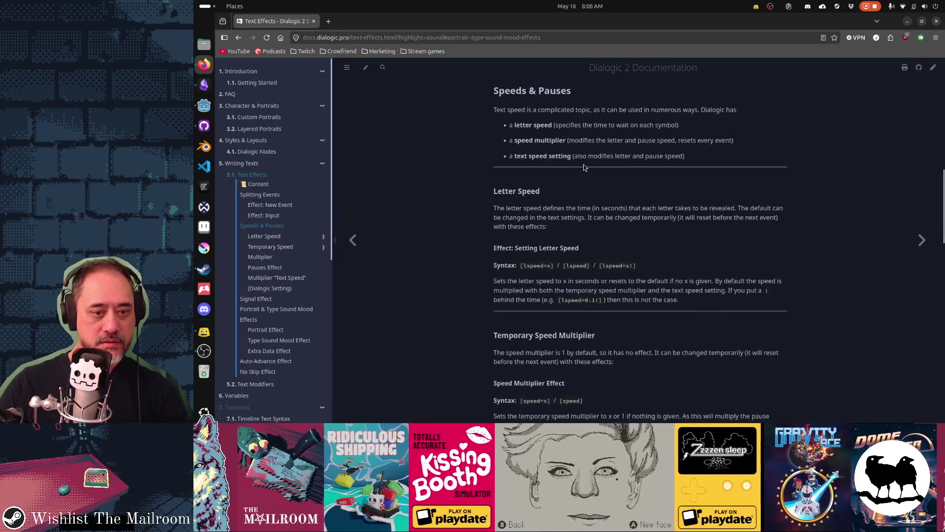
pyautogui.scroll(-10, 583, 167)
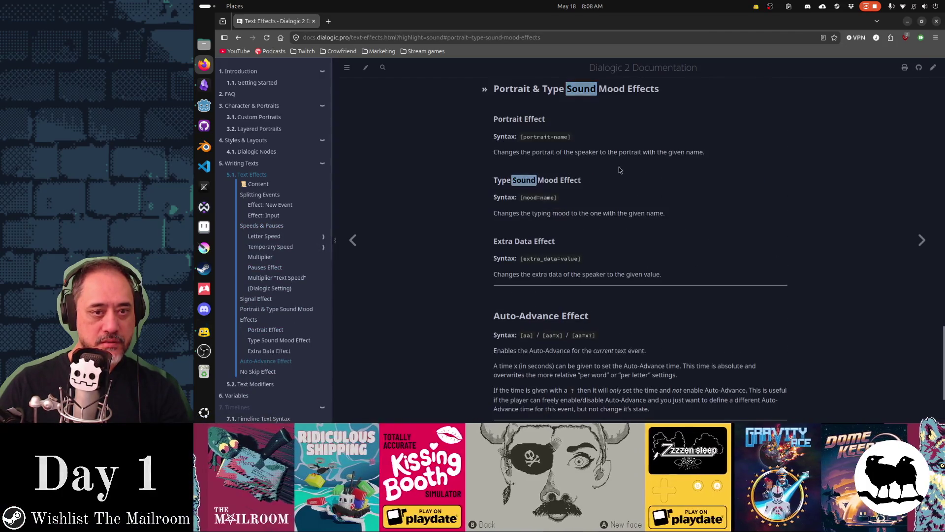
pyautogui.click(735, 192)
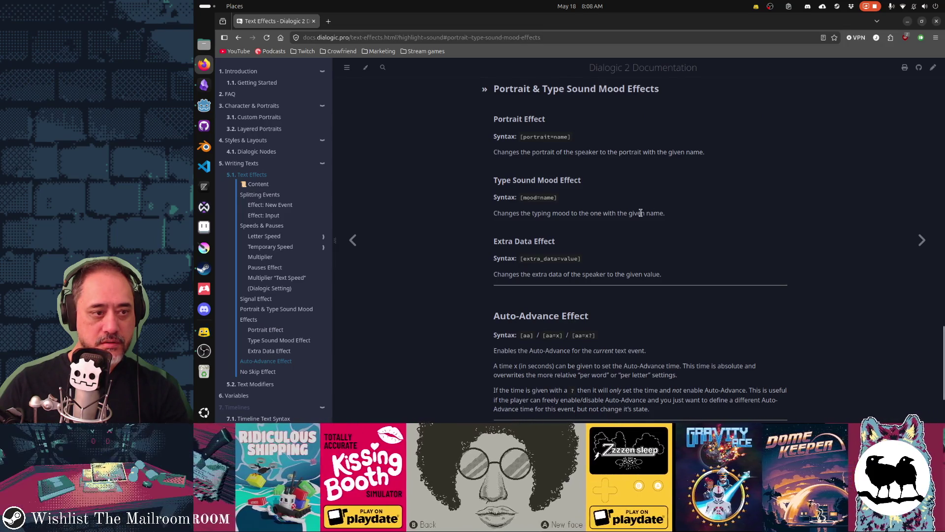
# Step: Read the Portrait & Type Sound Mood Effects section and its [mood=name] syntax, comparing with Godot
pyautogui.scroll(-4, 291, 229)
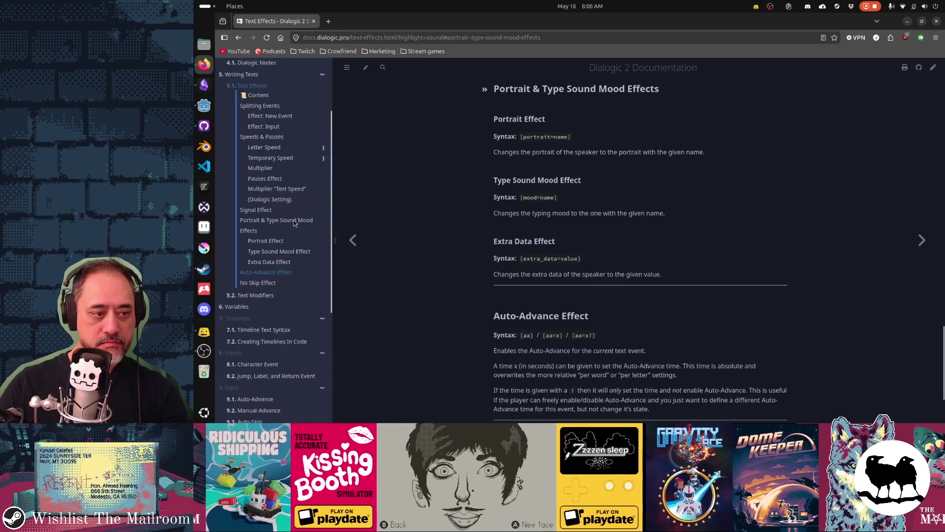
pyautogui.scroll(-5, 291, 225)
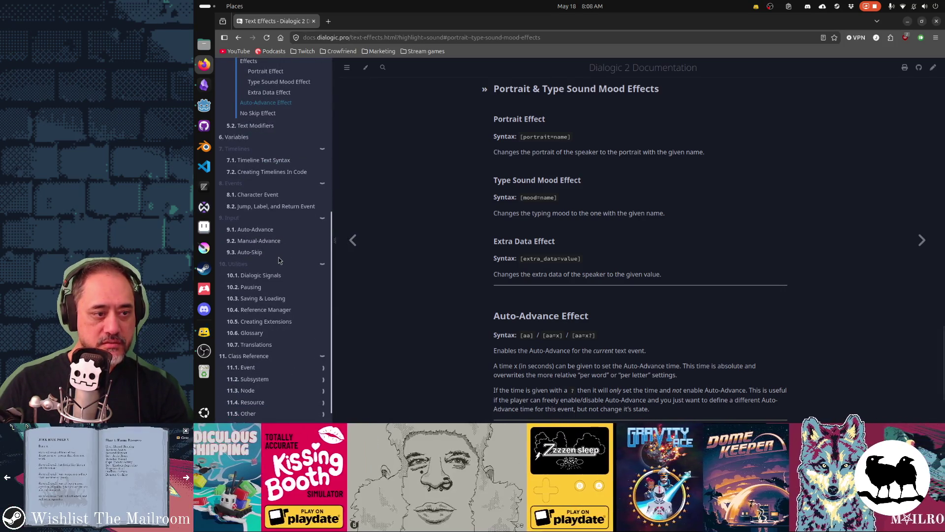
pyautogui.scroll(-1, 279, 260)
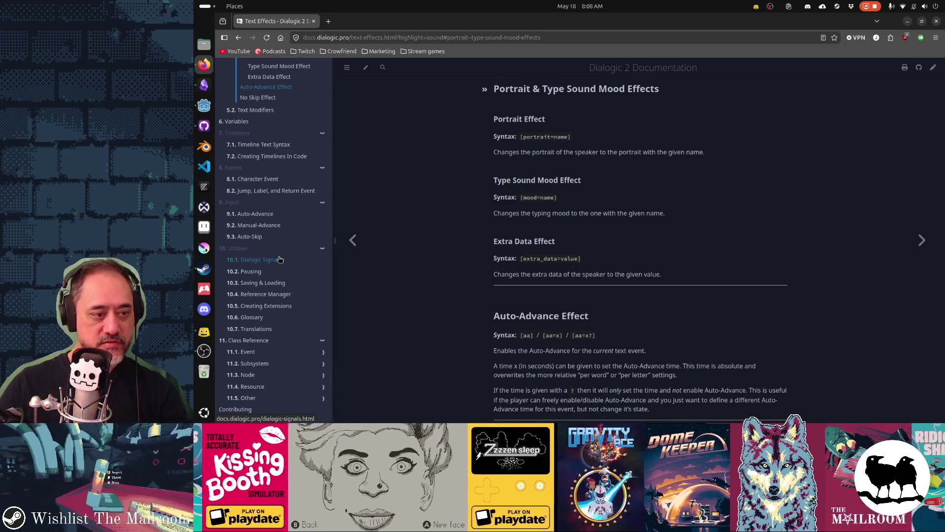
pyautogui.hotkey('alt', 'Tab')
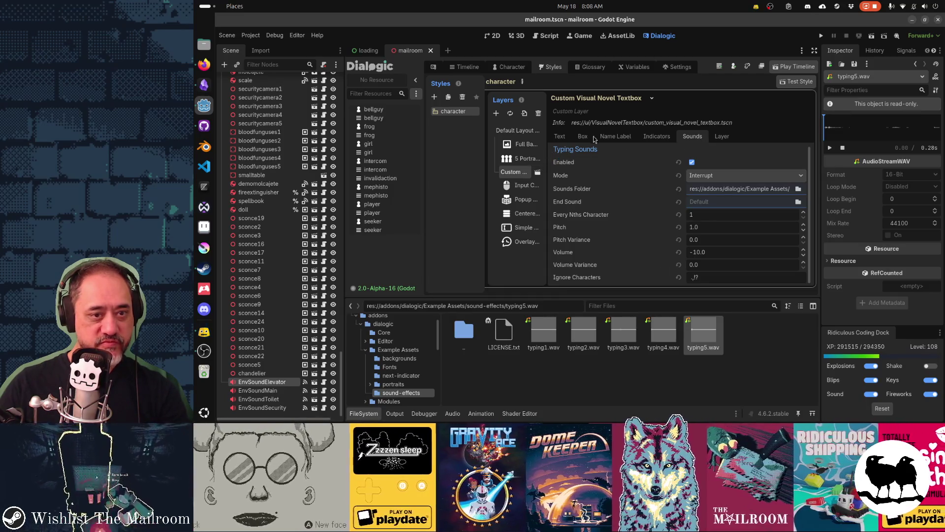
pyautogui.hotkey('alt', 'Tab')
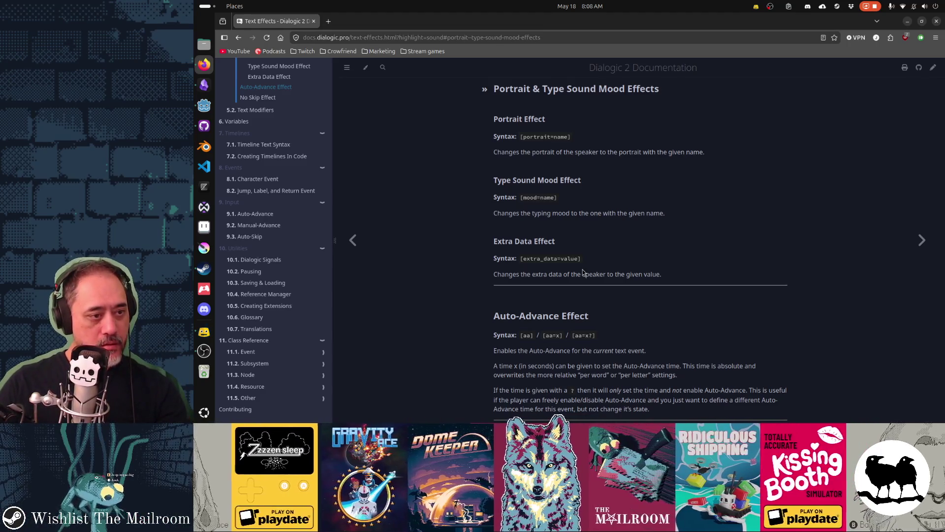
pyautogui.scroll(2, 278, 314)
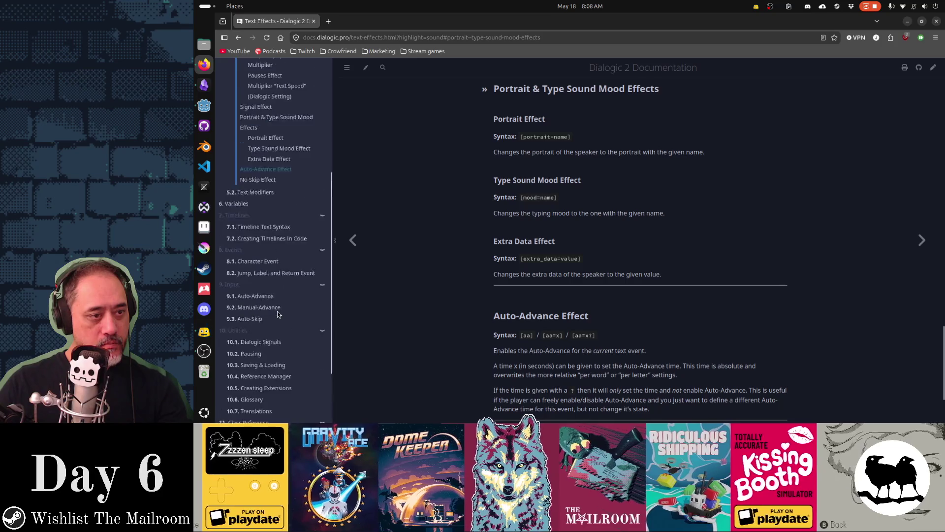
pyautogui.scroll(5, 278, 314)
pyautogui.click(371, 37)
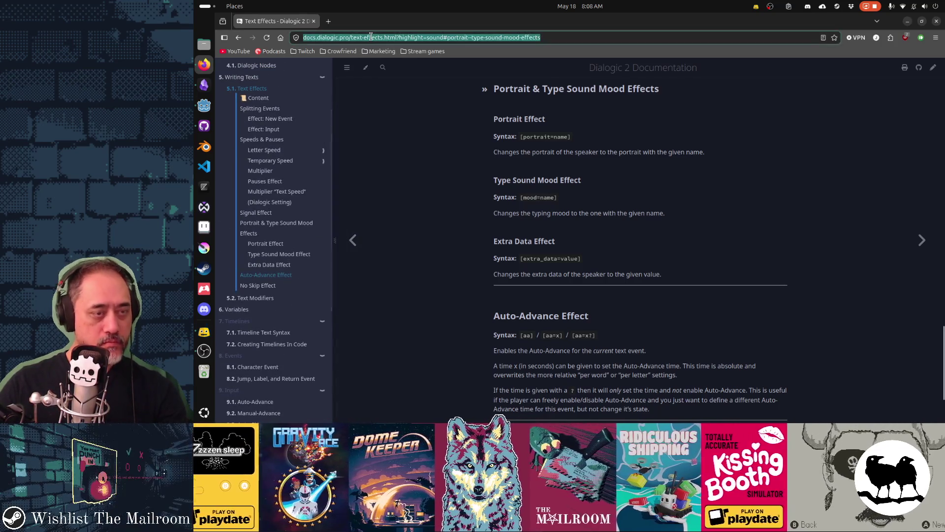
# Step: Google 'dialogic godot sounds' and scan the results
pyautogui.write('dialogic')
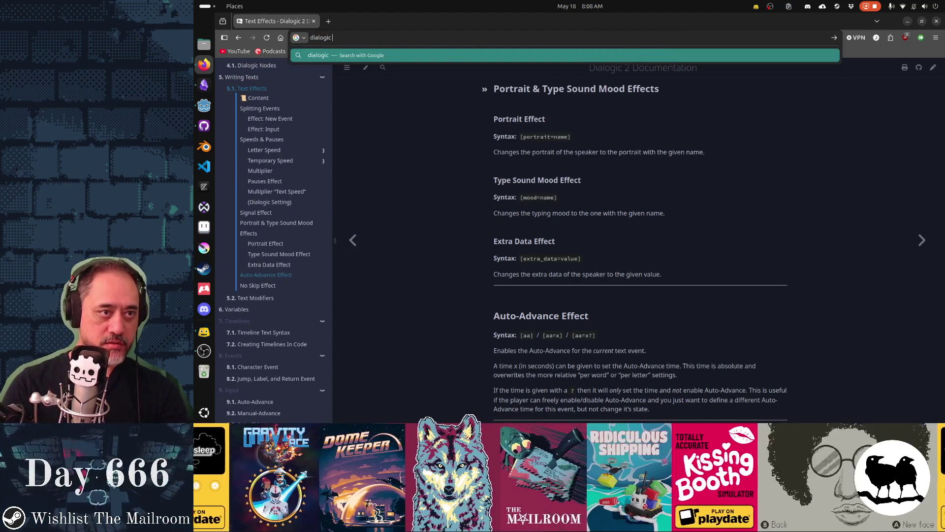
pyautogui.write(' godot sounds')
pyautogui.press('Return')
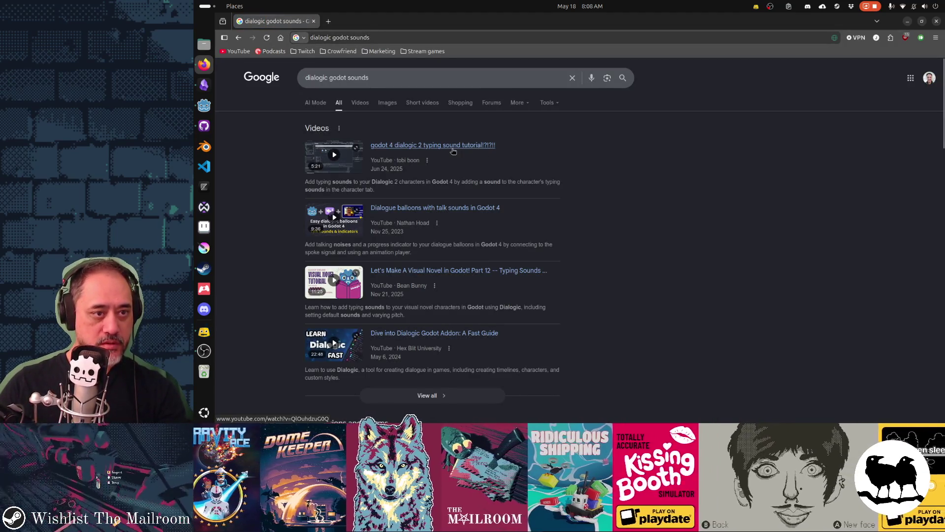
pyautogui.scroll(-3, 696, 222)
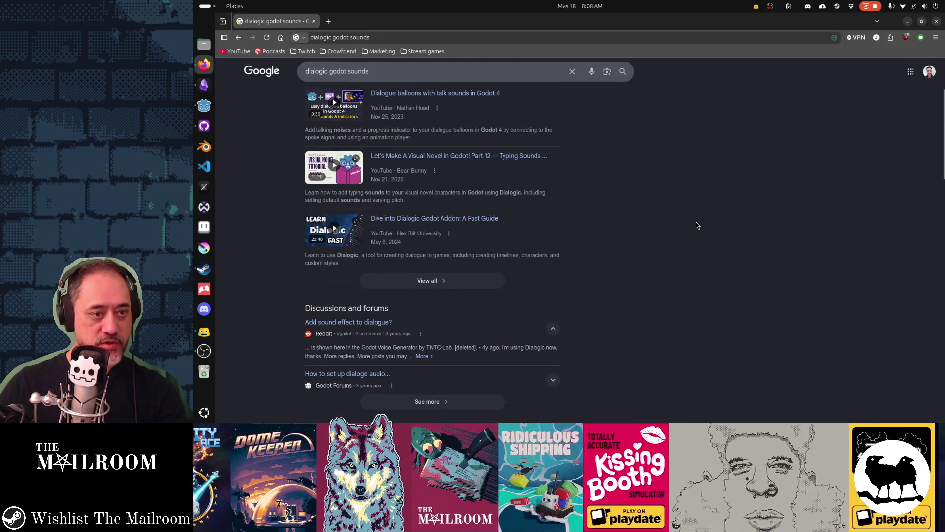
pyautogui.scroll(-2, 696, 222)
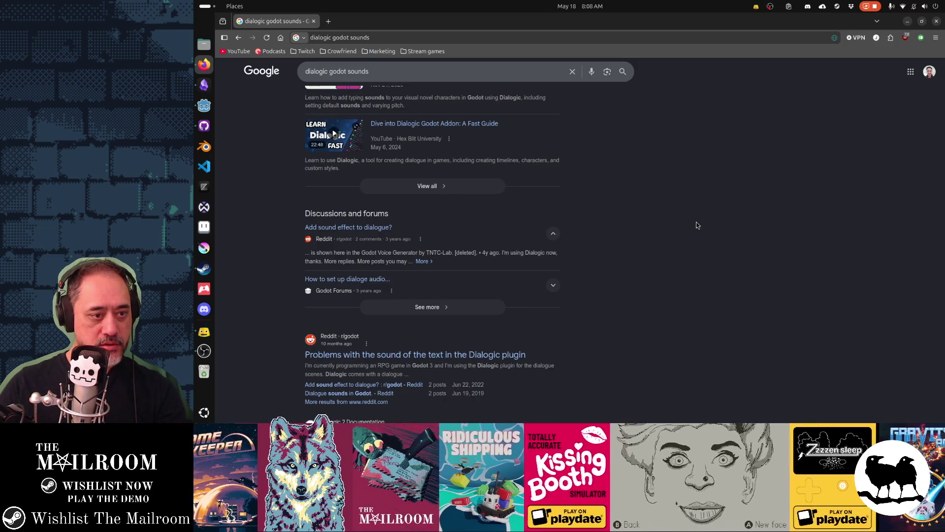
pyautogui.scroll(-2, 696, 225)
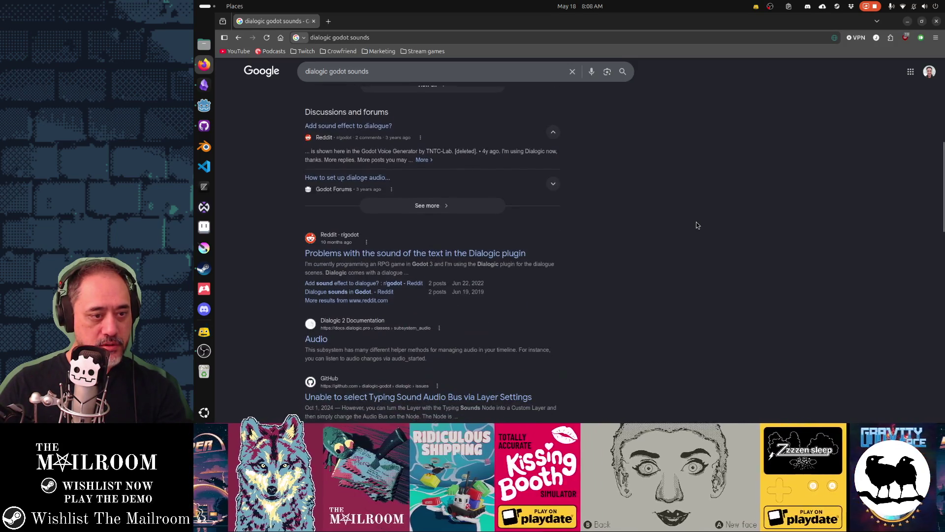
# Step: Read Dialogic's Audio subsystem documentation, then return to the search results
pyautogui.click(317, 339)
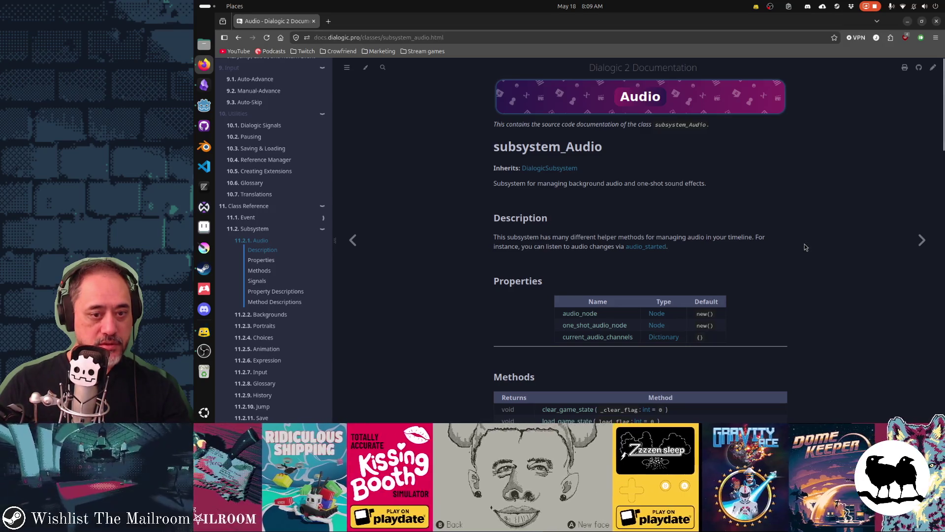
pyautogui.scroll(-2, 805, 247)
pyautogui.scroll(-3, 805, 247)
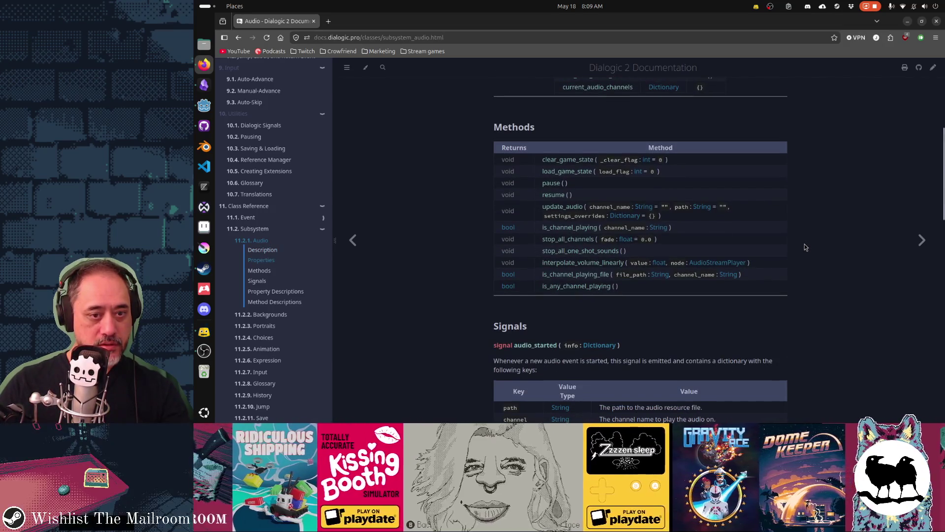
pyautogui.scroll(-3, 804, 247)
pyautogui.scroll(-3, 833, 269)
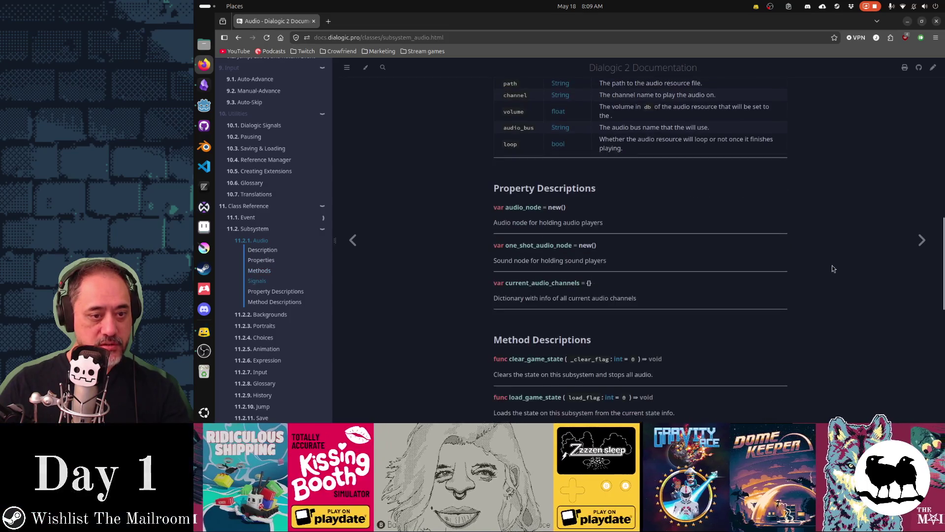
pyautogui.scroll(-3, 833, 269)
pyautogui.hotkey('alt', 'Left')
pyautogui.scroll(-4, 582, 267)
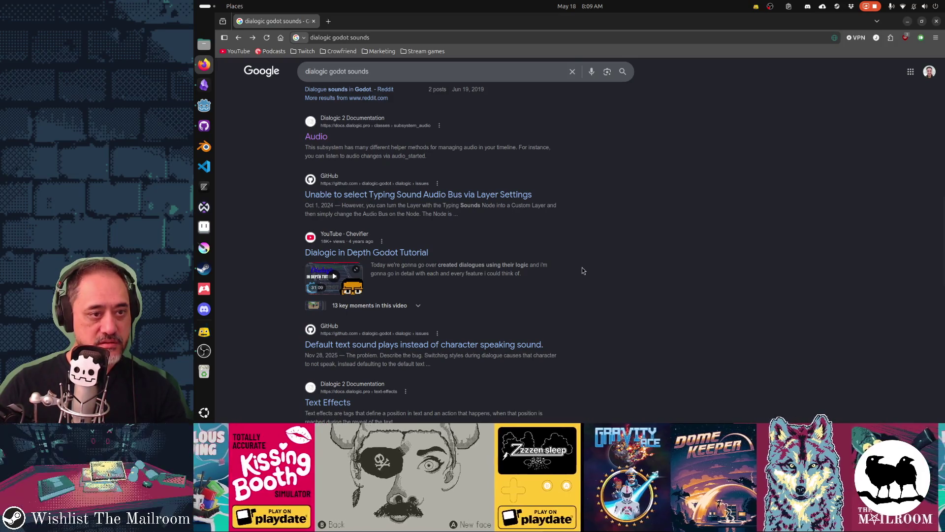
pyautogui.scroll(-3, 582, 270)
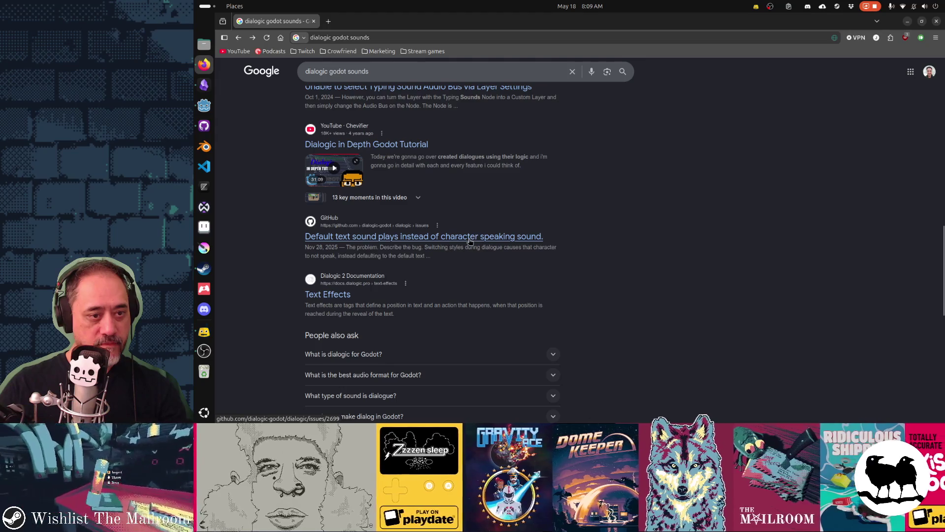
# Step: Read GitHub issue #2699 on default text sounds overriding character sounds, then return to Google
pyautogui.click(470, 241)
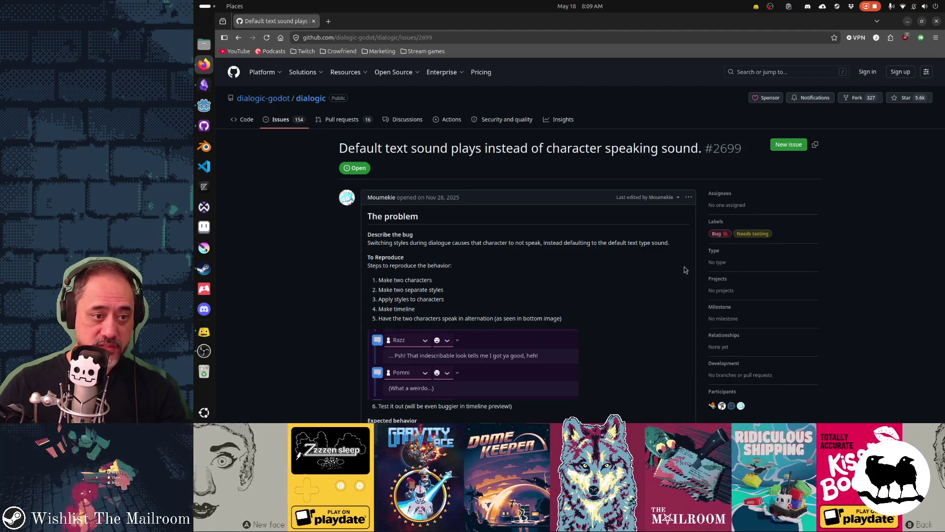
pyautogui.scroll(-2, 685, 270)
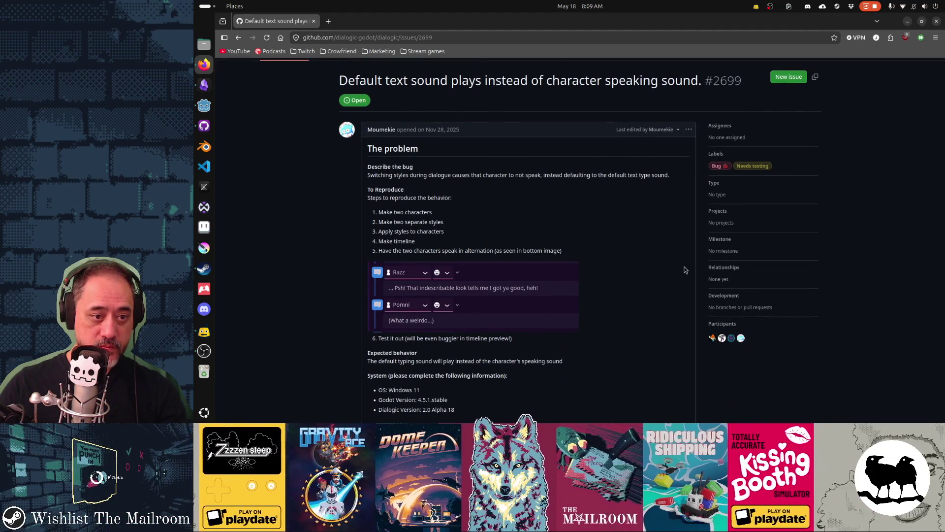
pyautogui.scroll(-1, 685, 270)
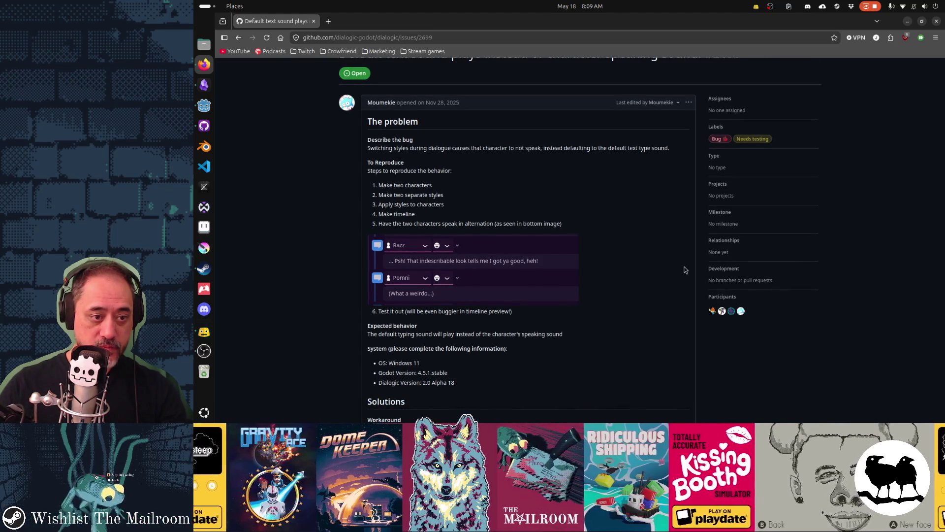
pyautogui.scroll(-3, 685, 270)
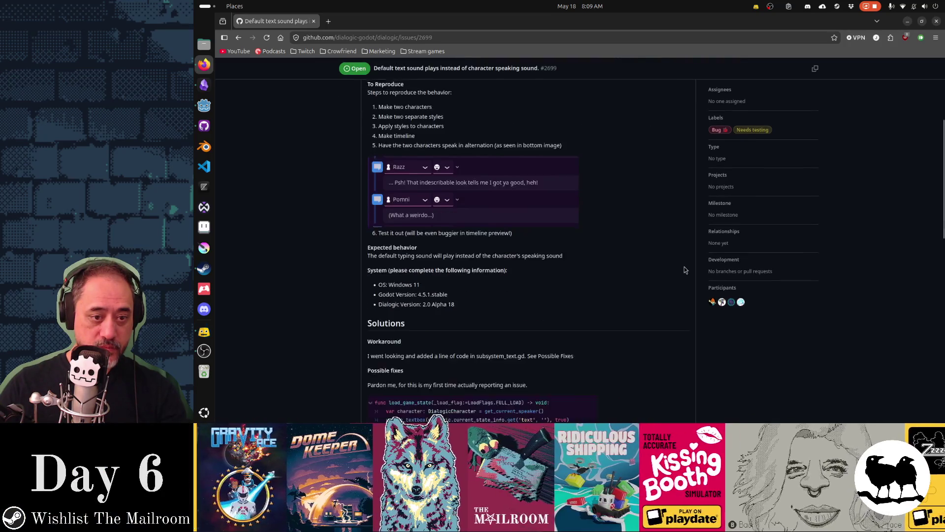
pyautogui.scroll(-3, 685, 269)
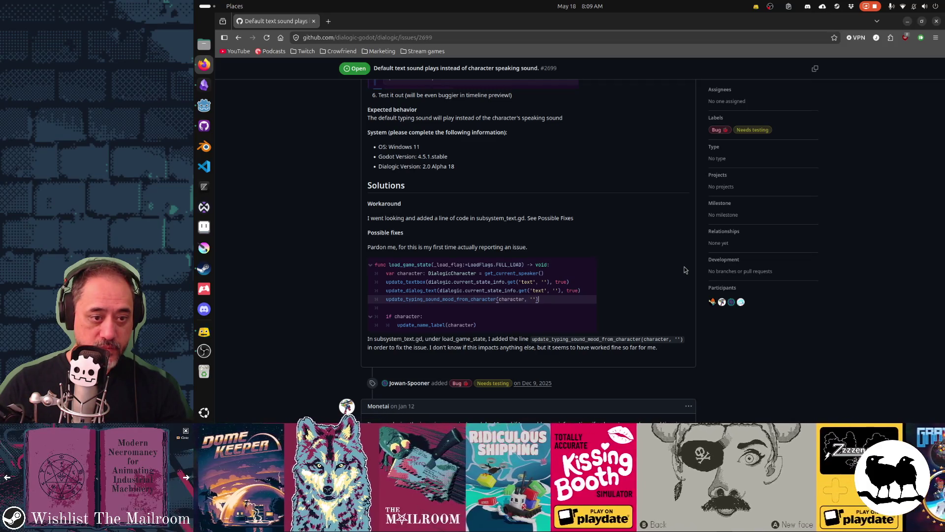
pyautogui.scroll(-3, 685, 270)
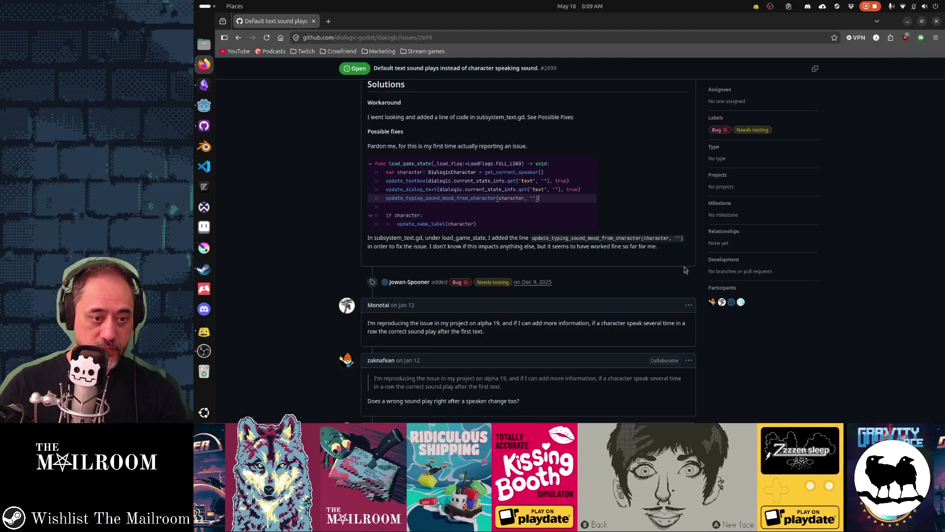
pyautogui.scroll(-3, 684, 270)
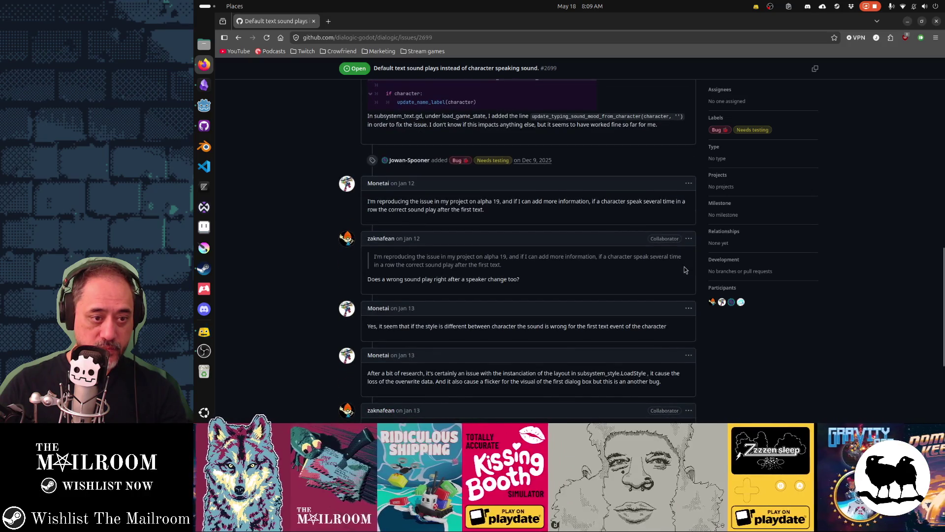
pyautogui.scroll(-2, 685, 270)
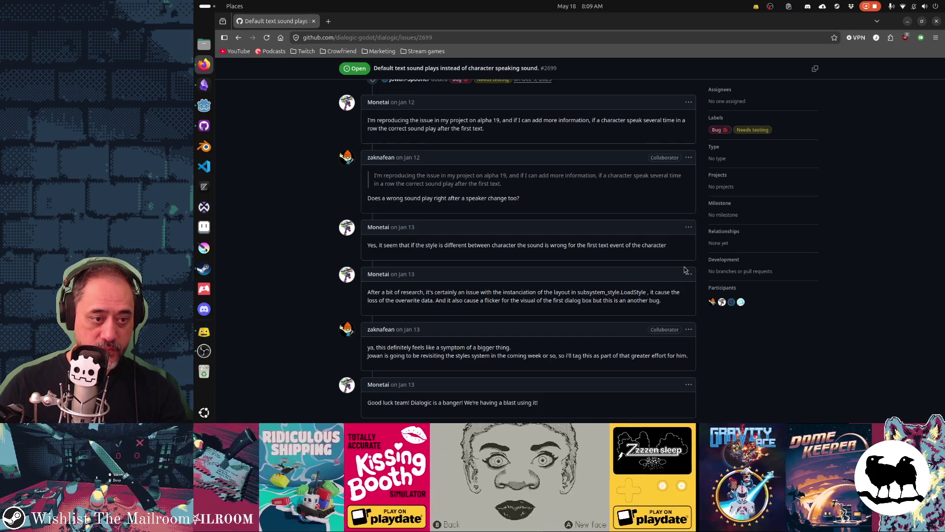
pyautogui.scroll(-2, 684, 270)
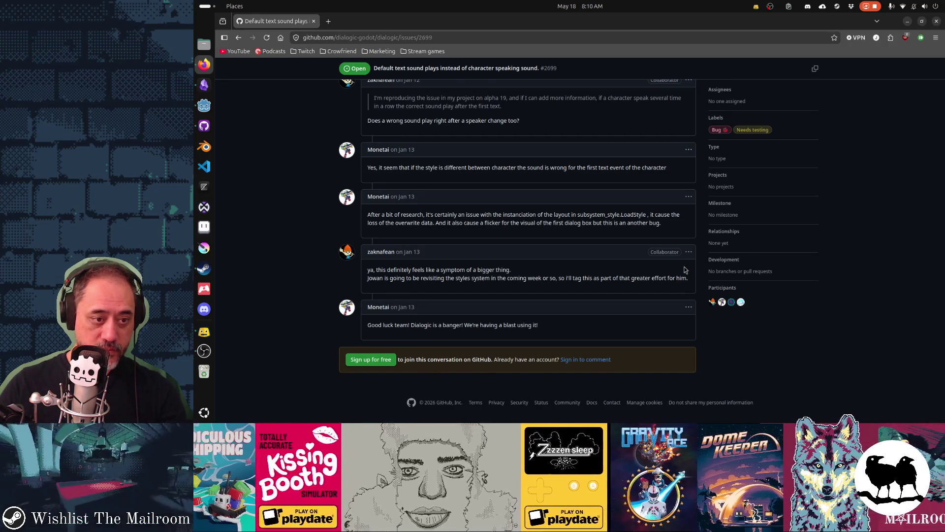
pyautogui.press('Home')
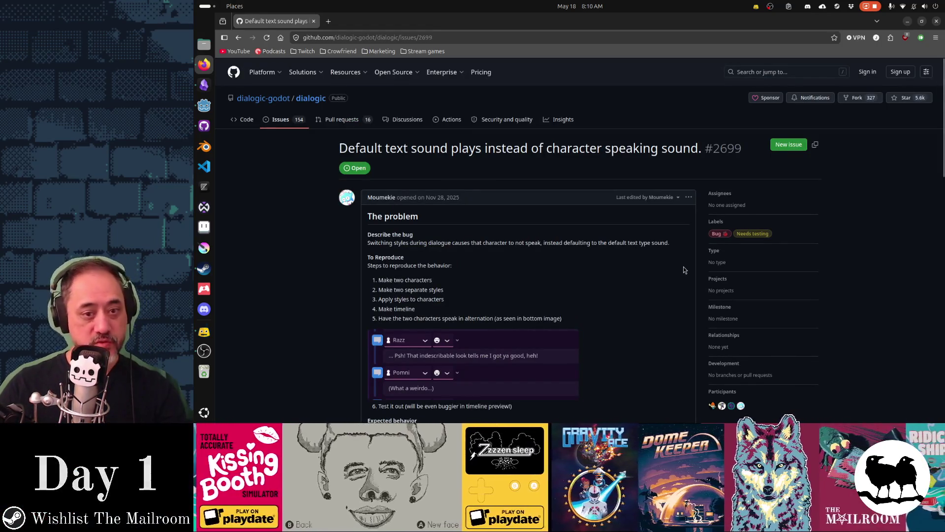
pyautogui.hotkey('alt', 'Left')
pyautogui.scroll(-10, 694, 273)
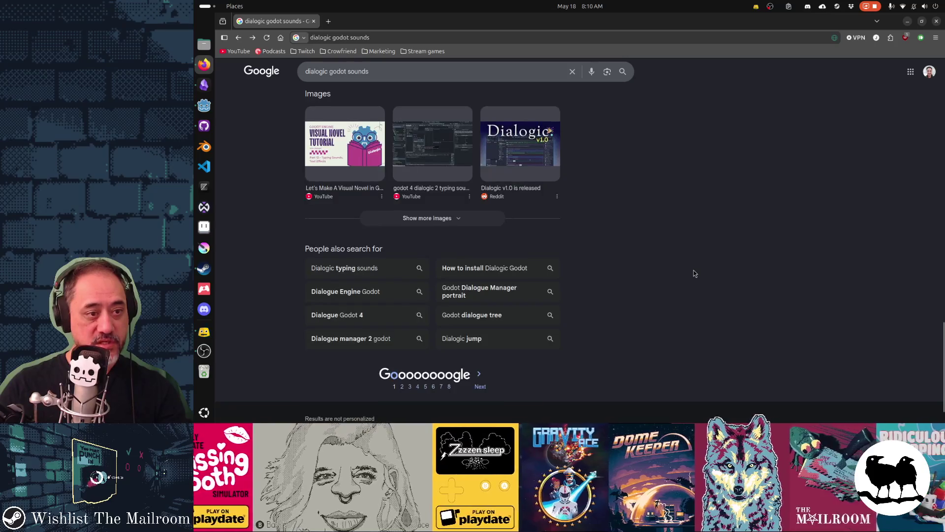
# Step: Load the second page of Google results, then switch windows and bring Steam forward
pyautogui.click(485, 389)
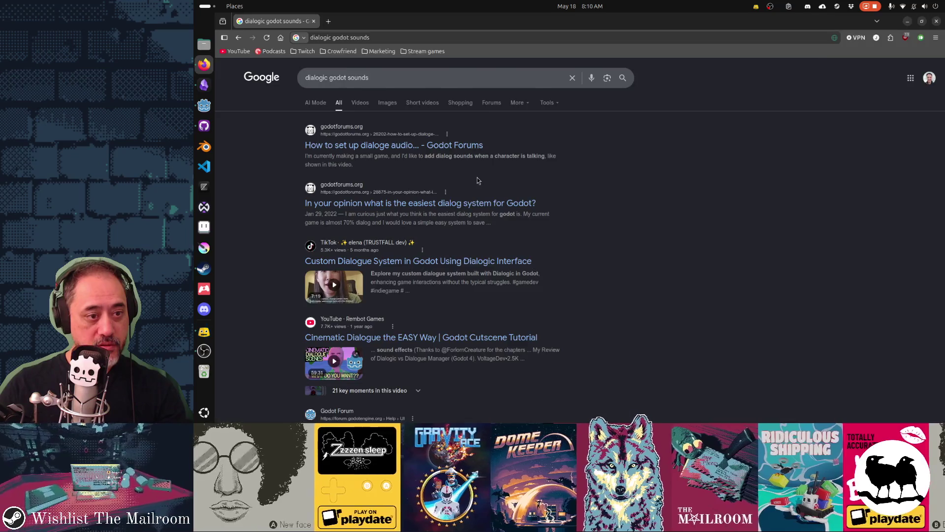
pyautogui.hotkey('alt', 'Tab')
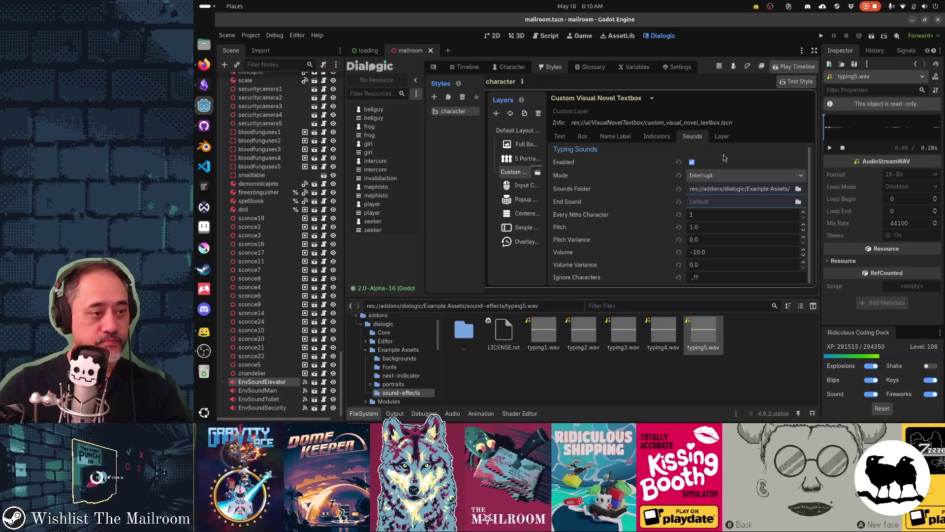
pyautogui.click(204, 268)
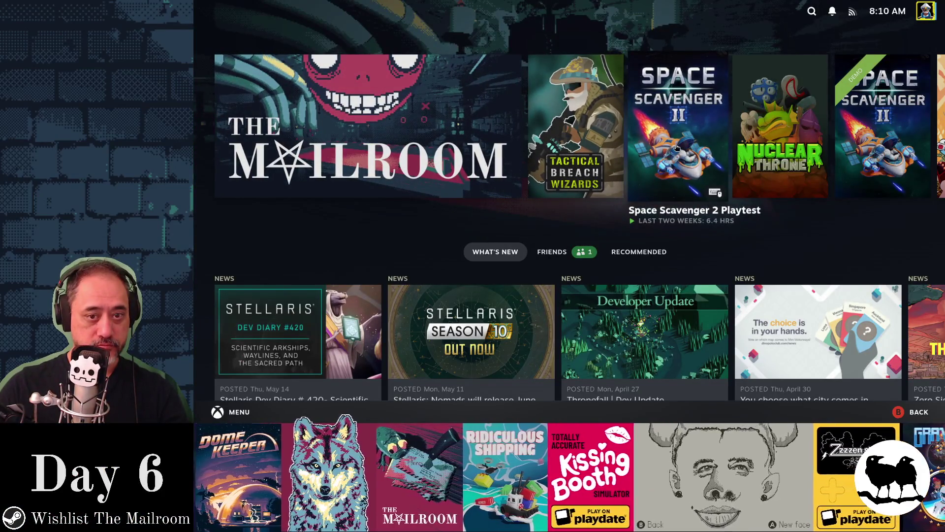
# Step: Launch Space Scavenger 2 from its Steam page and dismiss the welcome message
pyautogui.click(677, 146)
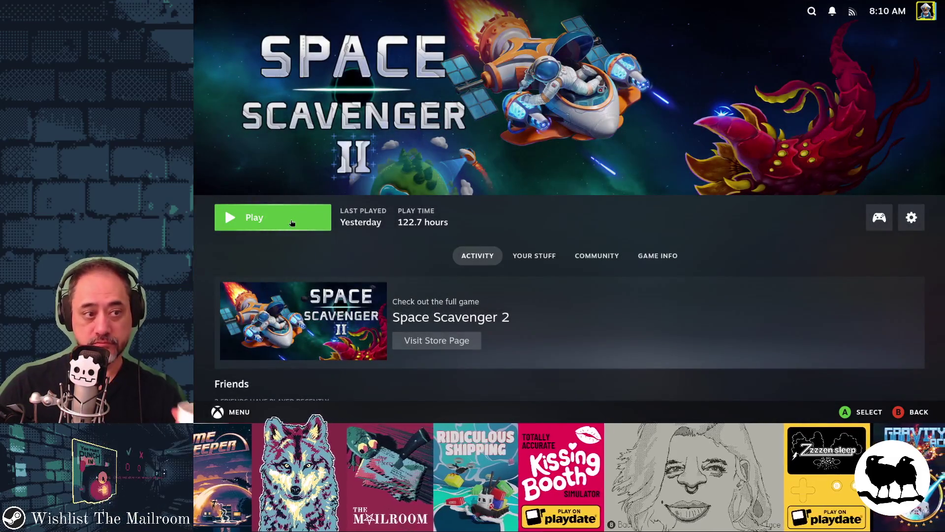
pyautogui.press('Return')
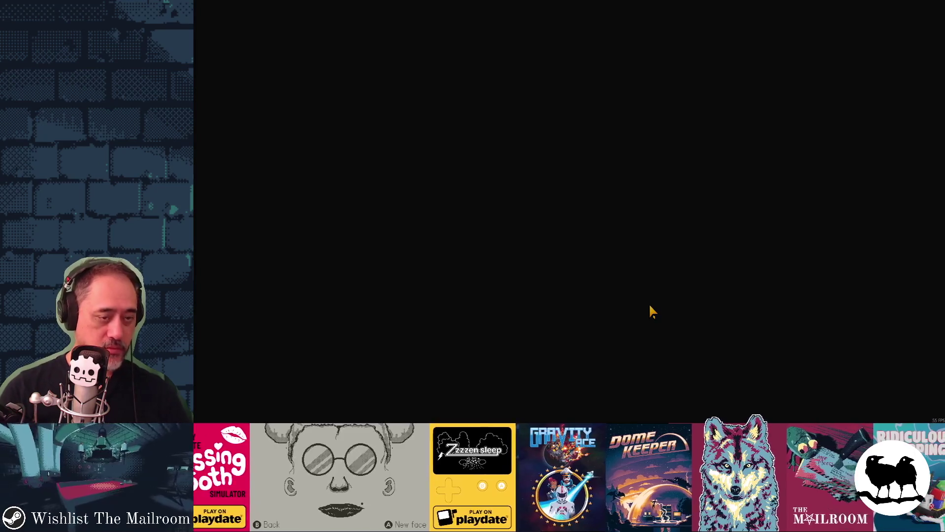
pyautogui.press('Return')
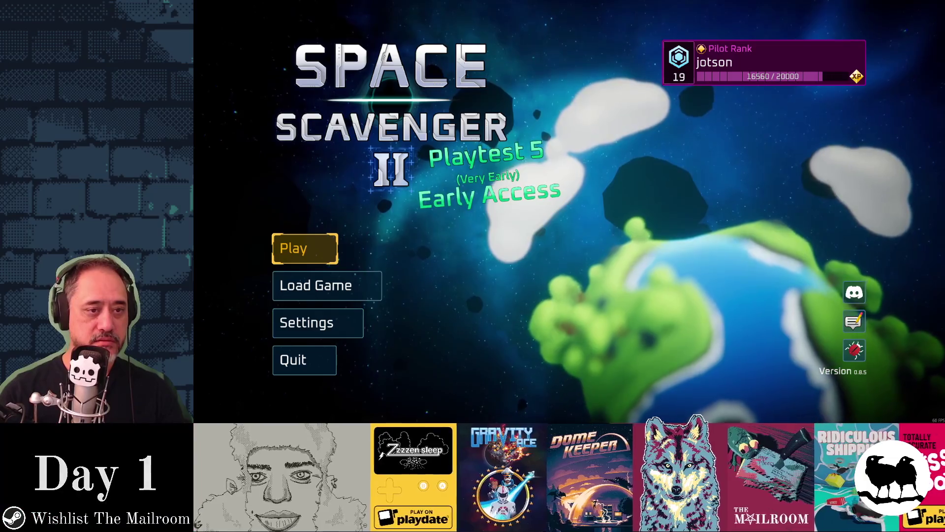
# Step: Browse the Daily Challenge leaderboard entries, then start the daily challenge run
pyautogui.press('Return')
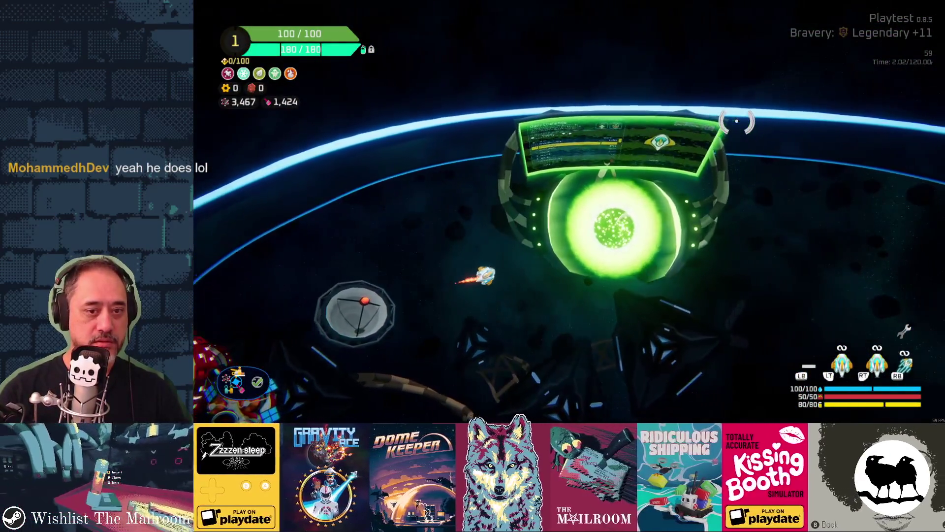
pyautogui.press('Return')
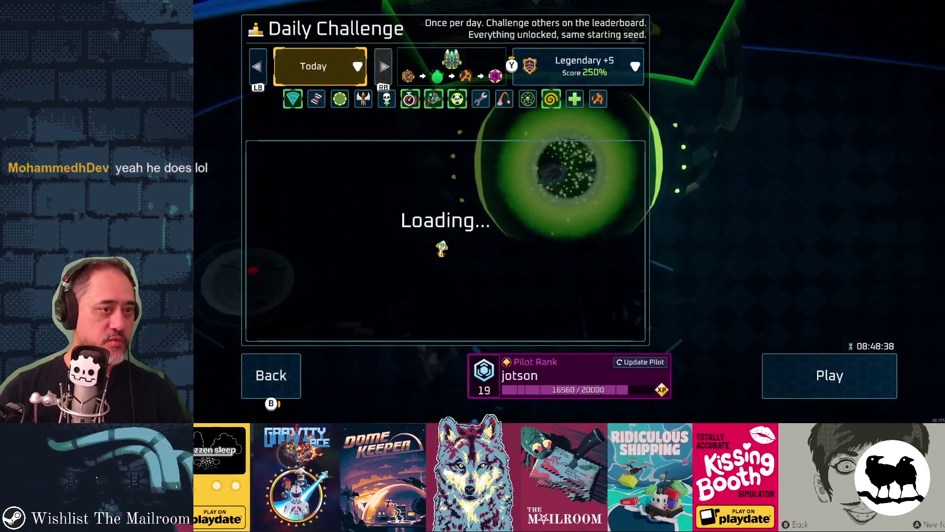
pyautogui.press('Down')
pyautogui.press('Down')
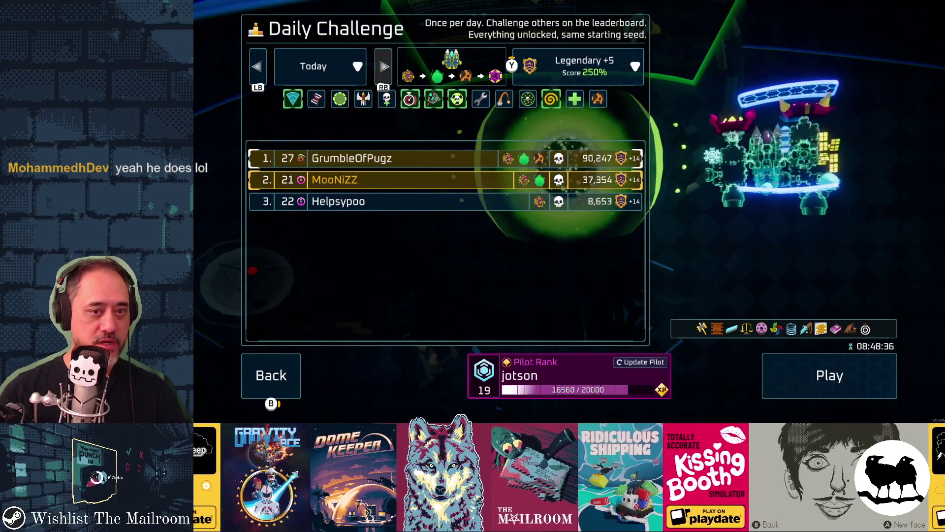
pyautogui.press('Down')
pyautogui.press('Up')
pyautogui.press('Up')
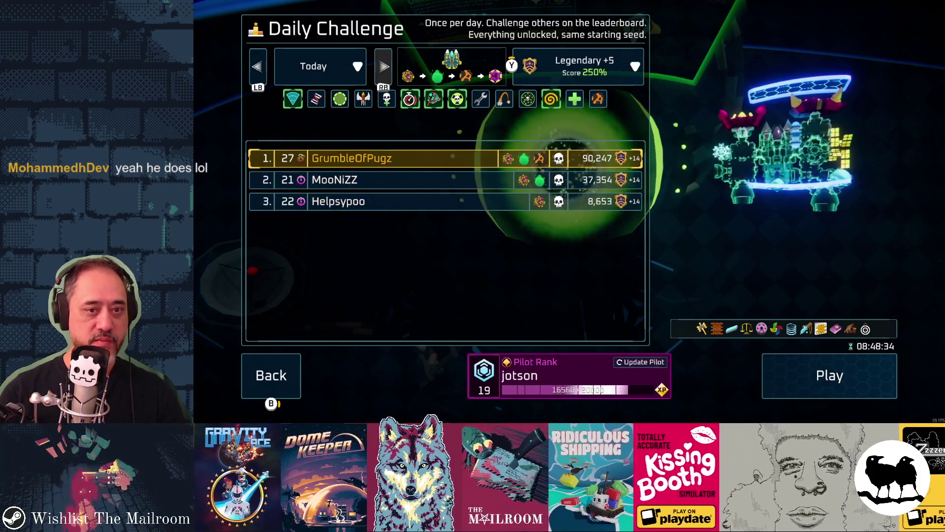
pyautogui.press('Down')
pyautogui.press('Down')
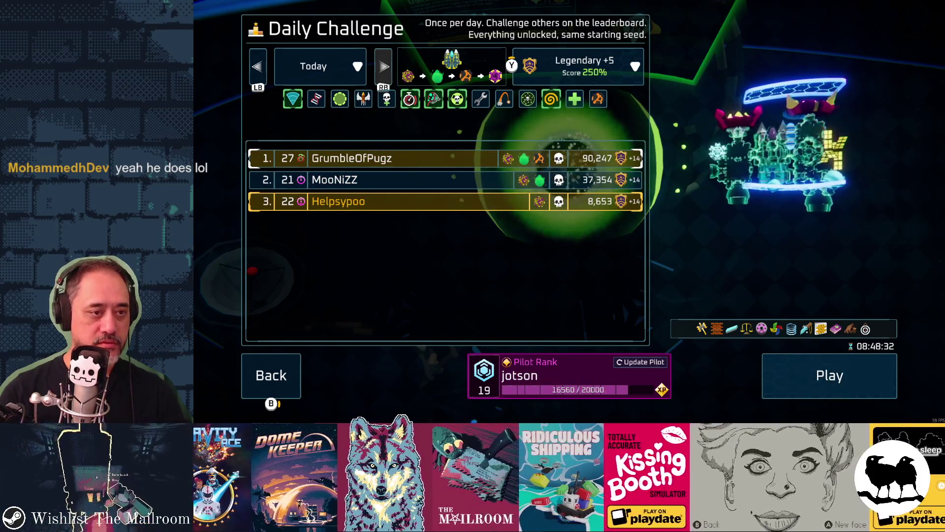
pyautogui.press('Down')
pyautogui.press('Right')
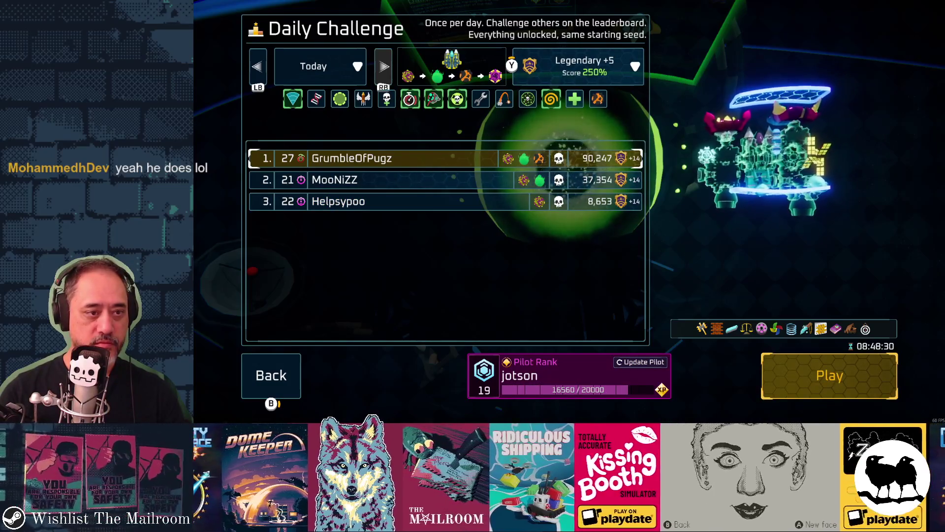
pyautogui.press('Return')
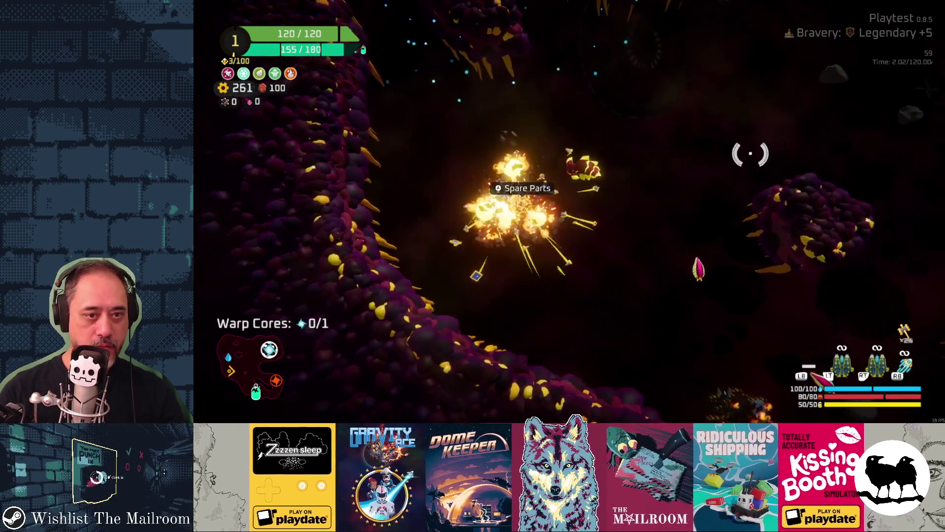
# Step: Store and retrieve the spare parts, compare their crafting options, and shift one to the ship's other side
pyautogui.press('e')
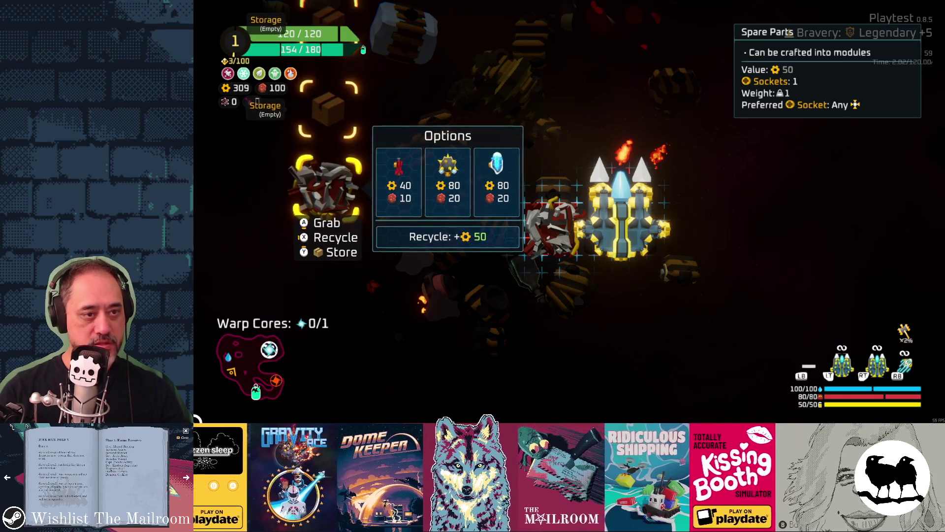
pyautogui.press('e')
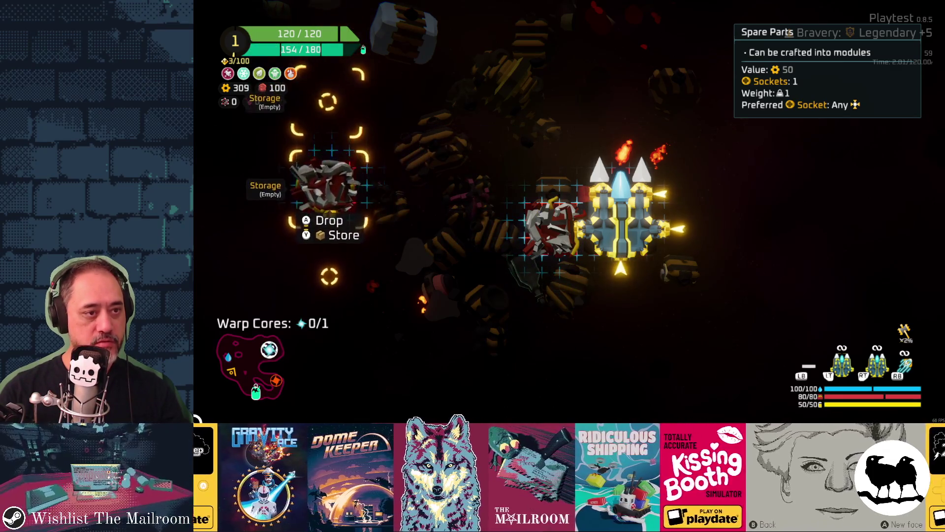
pyautogui.press('e')
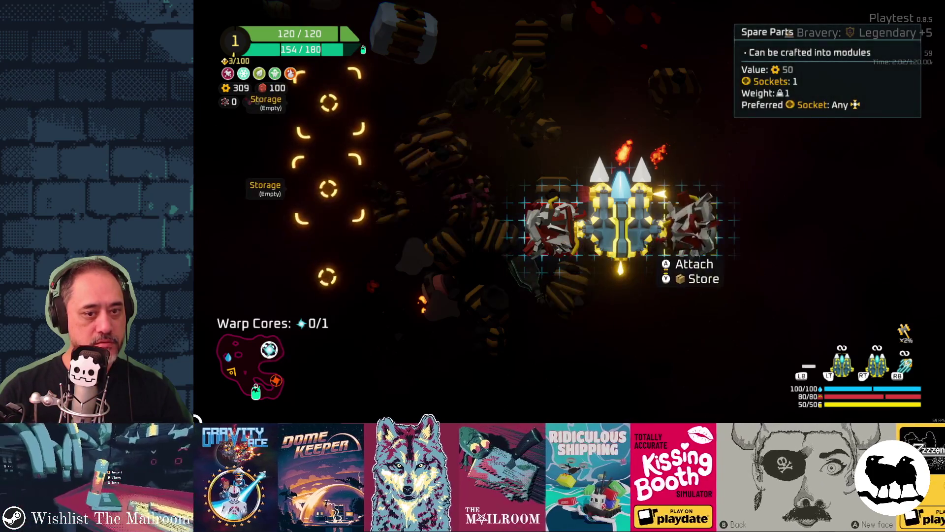
pyautogui.press('Right')
pyautogui.press('Right')
pyautogui.press('Right')
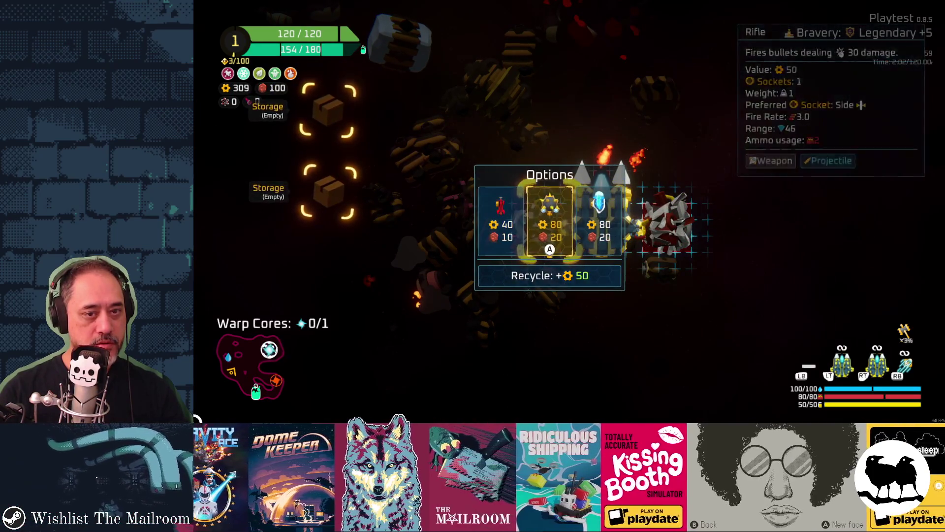
pyautogui.press('Right')
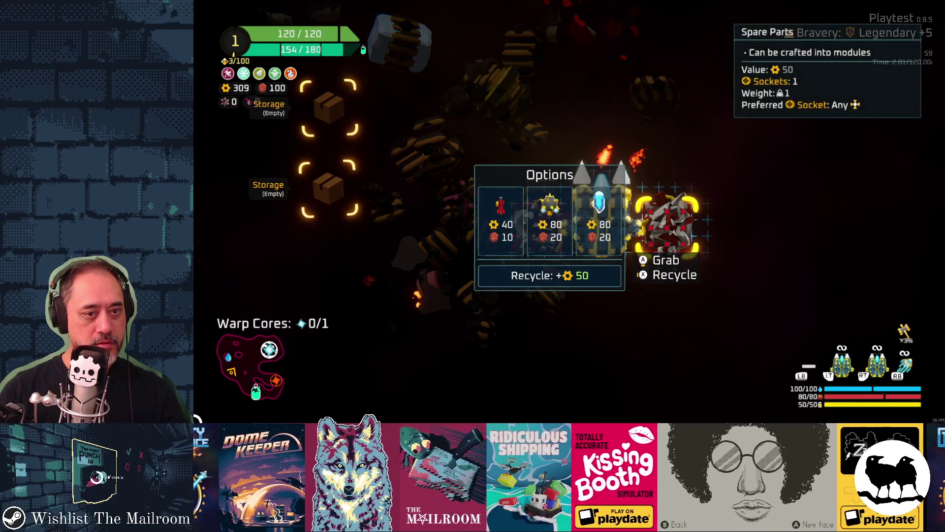
pyautogui.press('Left')
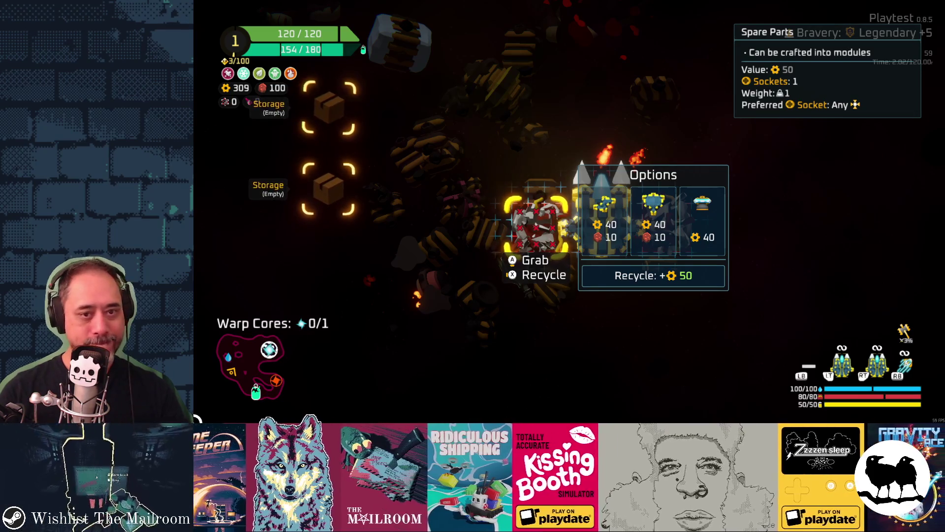
pyautogui.press('Right')
pyautogui.press('Right')
pyautogui.press('Right')
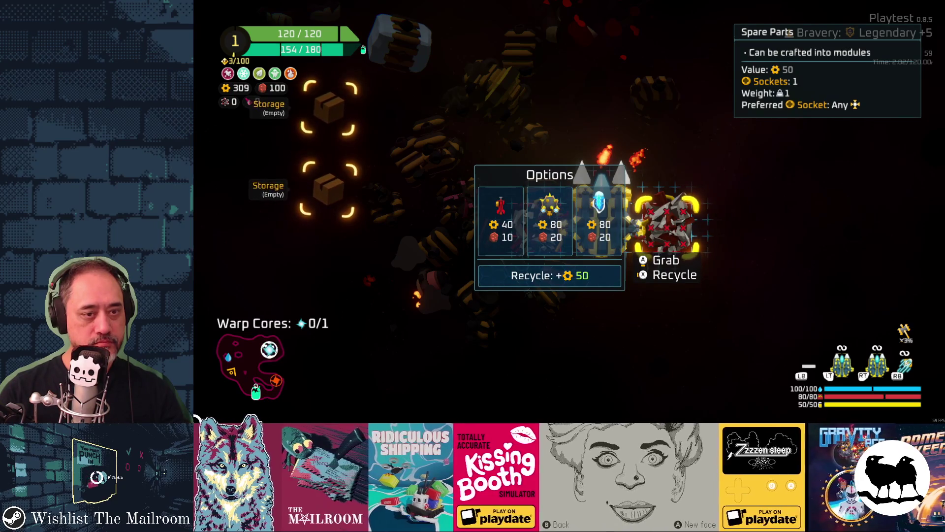
pyautogui.press('Escape')
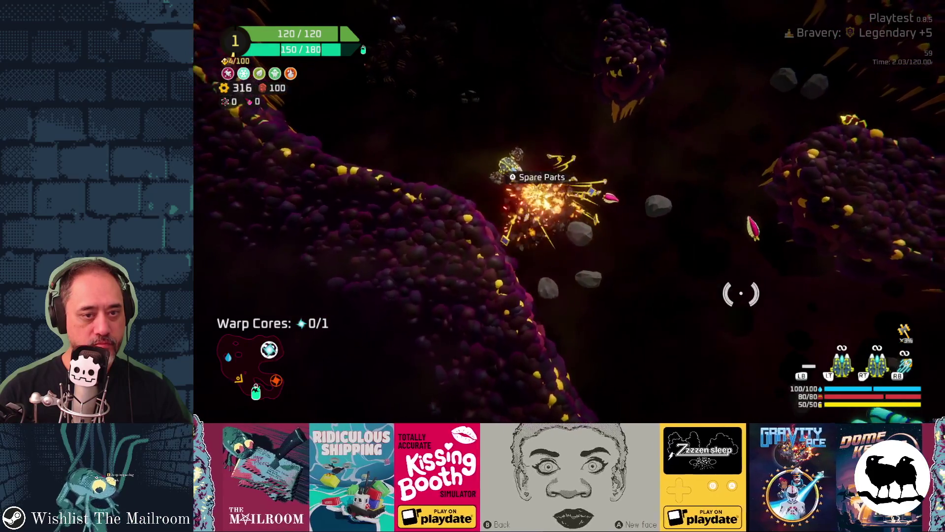
# Step: Craft a spare part into a Goo Launcher (80 gold, 20 parts) and attach it left of the core
pyautogui.press('e')
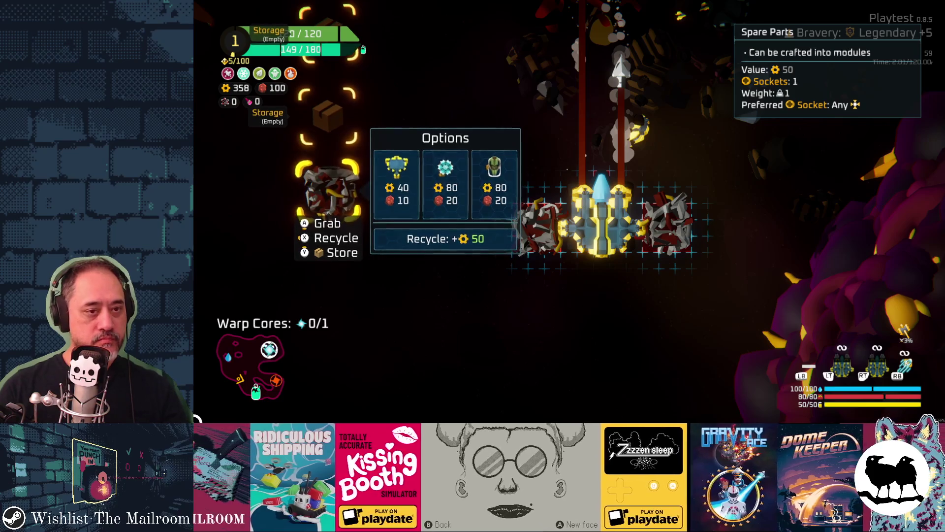
pyautogui.press('Right')
pyautogui.press('Right')
pyautogui.press('Right')
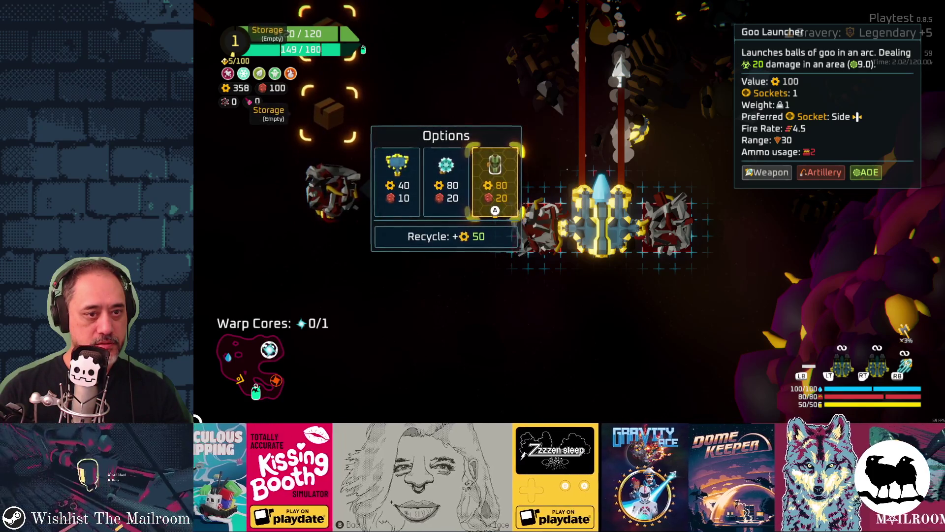
pyautogui.press('Escape')
pyautogui.press('Down')
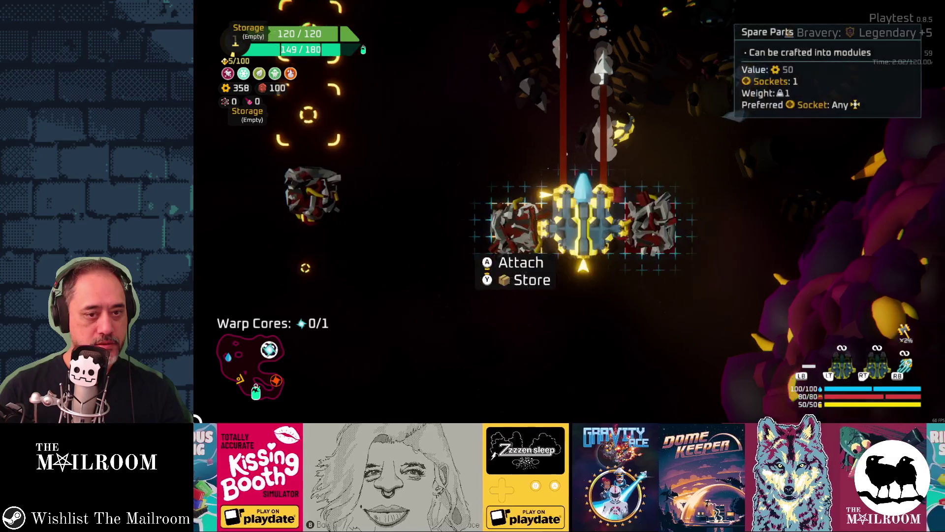
pyautogui.press('Left')
pyautogui.press('Right')
pyautogui.press('Right')
pyautogui.press('Return')
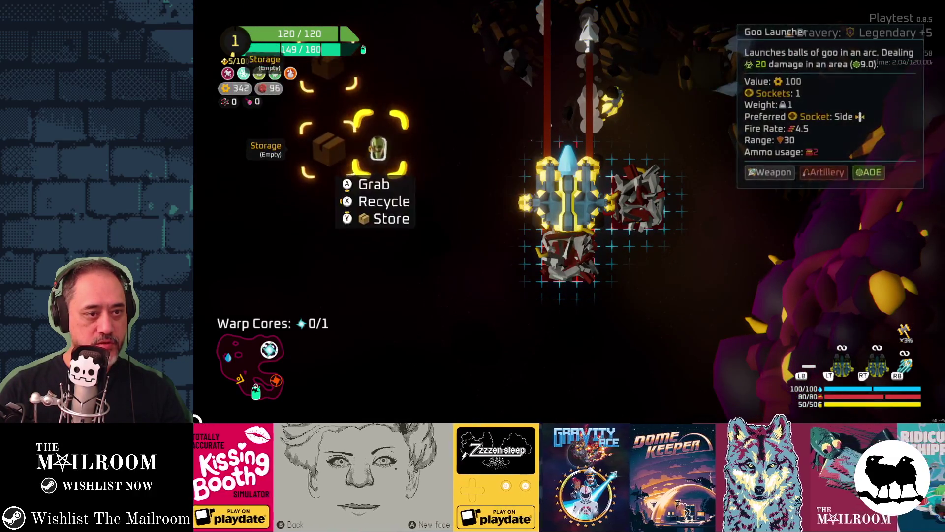
pyautogui.press('Return')
# Step: Check the spare parts below and right of the core, then return to flight
pyautogui.press('Down')
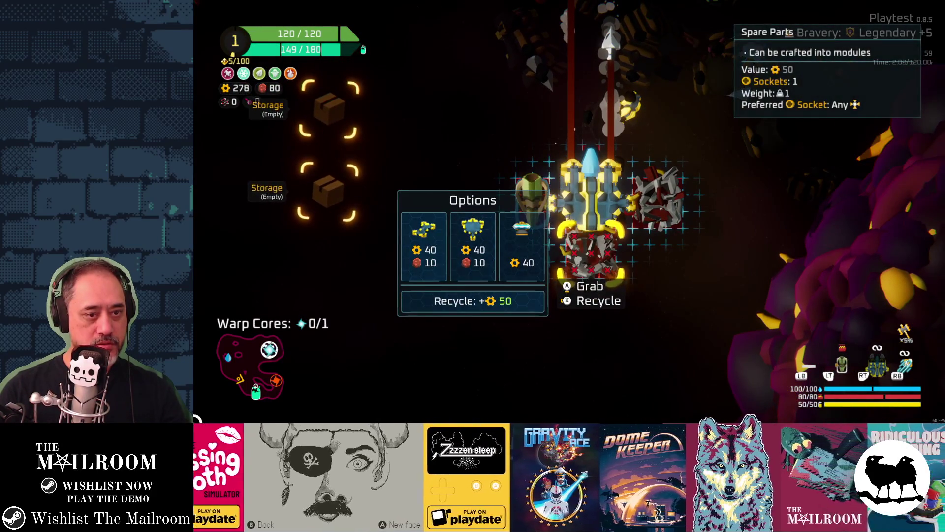
pyautogui.press('Up')
pyautogui.press('Right')
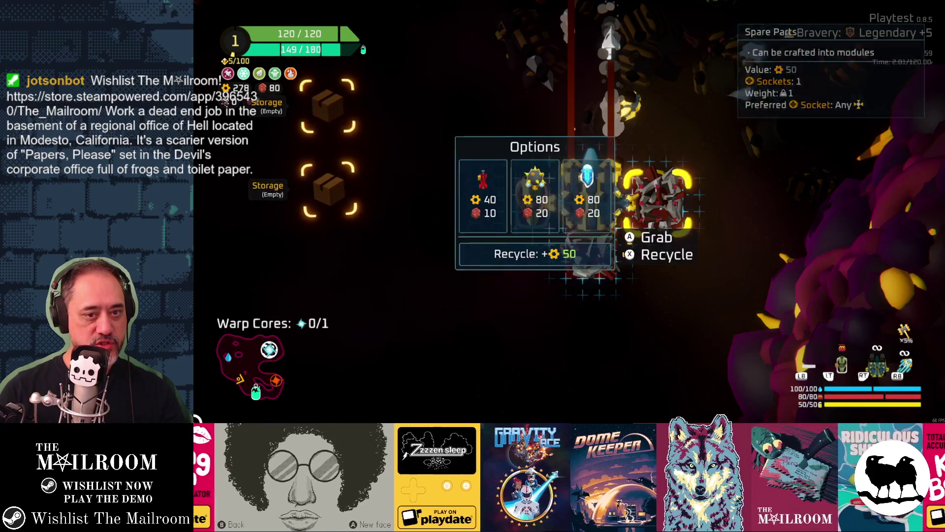
pyautogui.press('Down')
pyautogui.press('Escape')
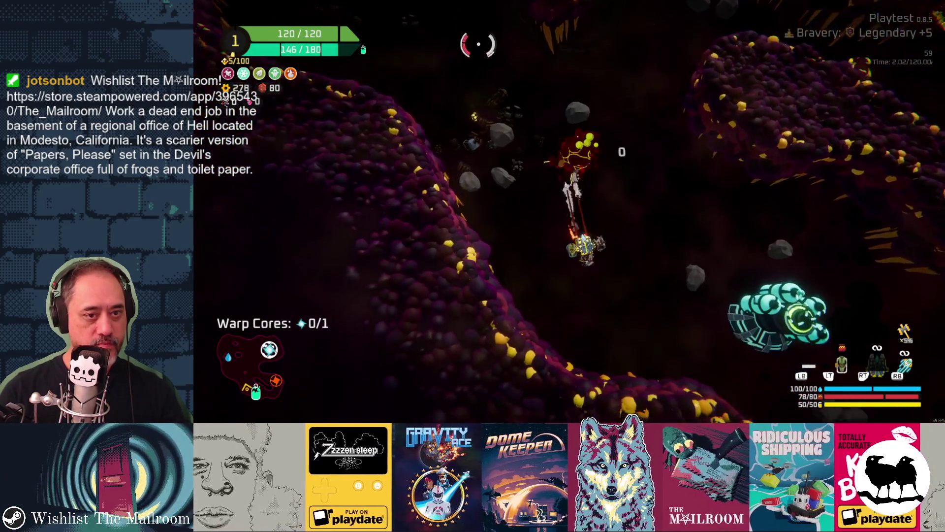
# Step: Compare the 55 copper and Freeze Drone rewards, then claim the Freeze Drone
pyautogui.press('Right')
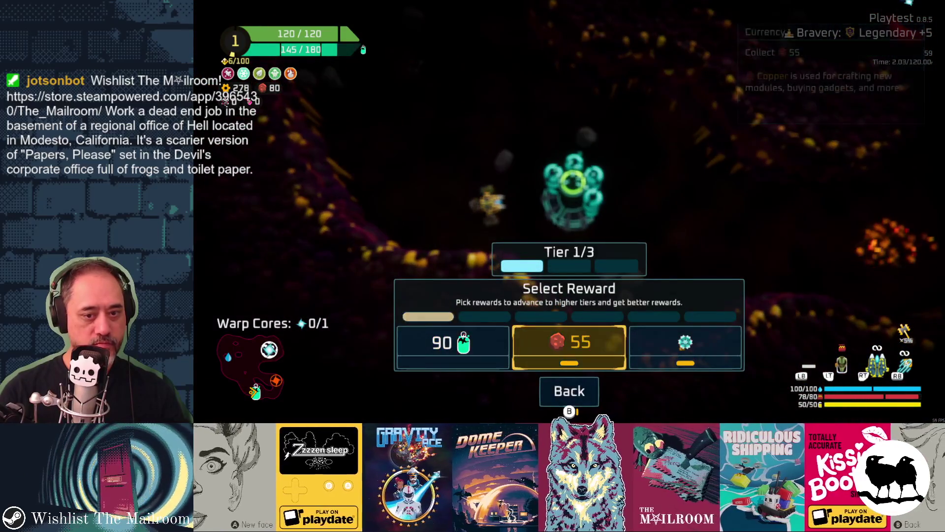
pyautogui.press('Right')
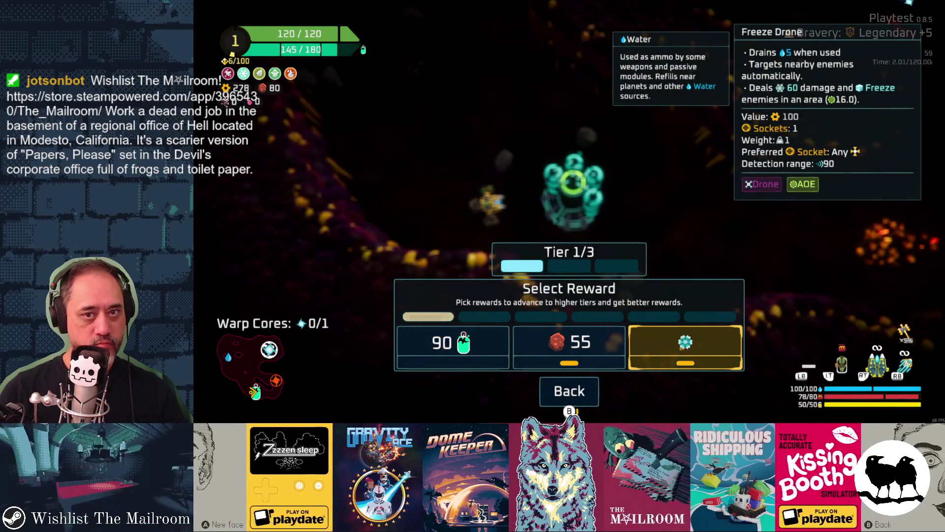
pyautogui.press('Left')
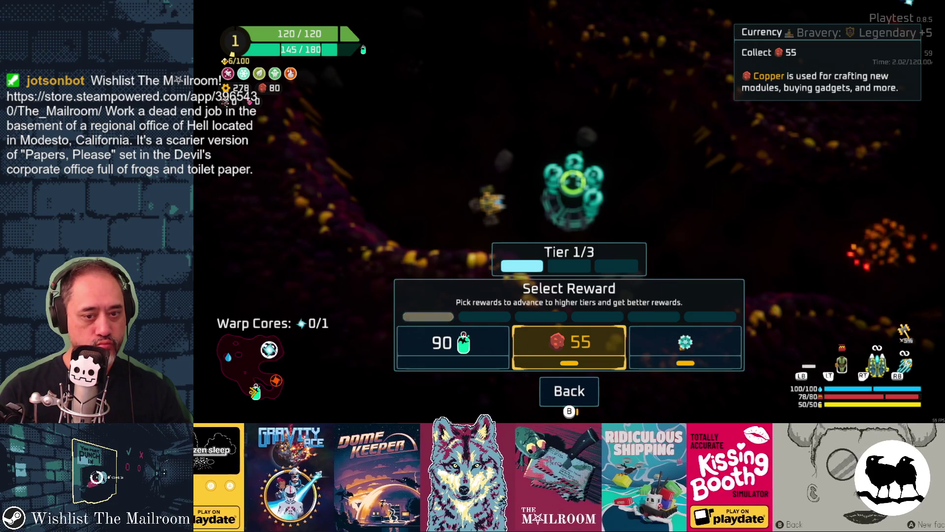
pyautogui.press('Right')
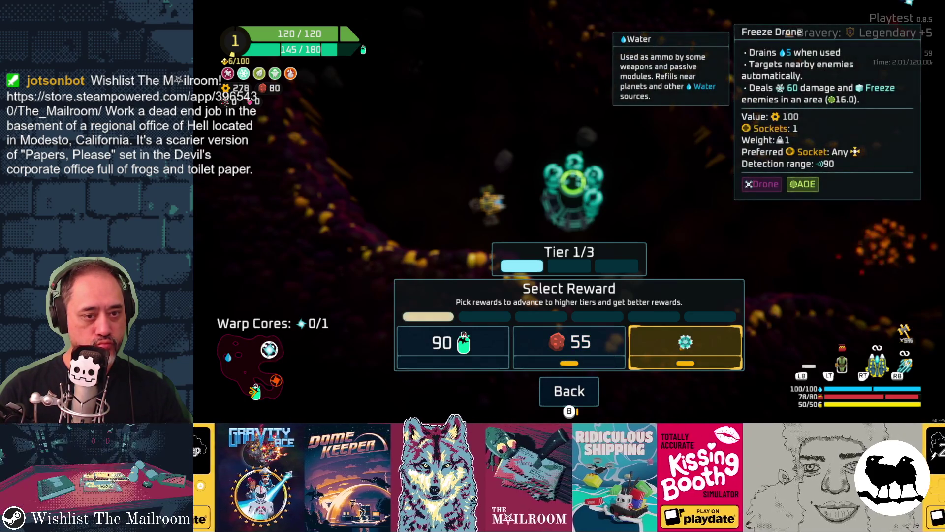
pyautogui.press('Return')
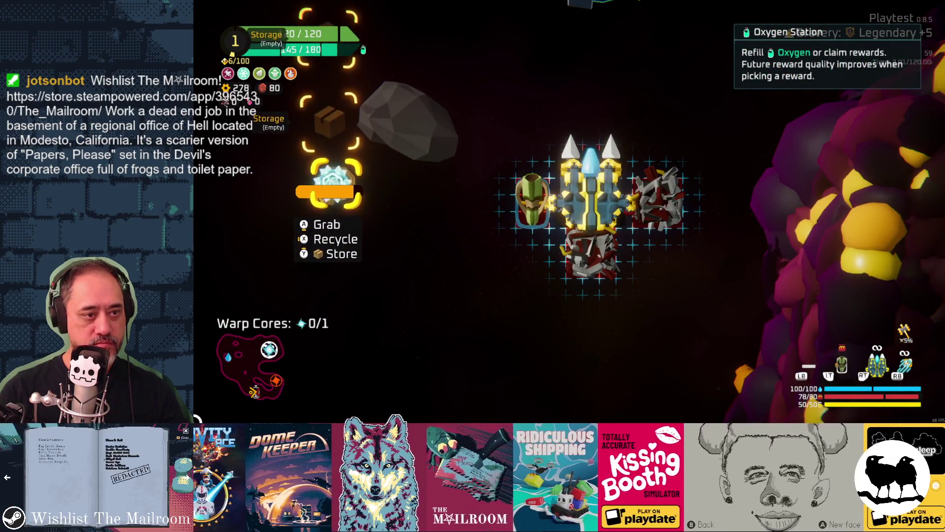
# Step: Craft the 40/10 Body module from a spare part, attach it for 150 max health, and fly on
pyautogui.press('Escape')
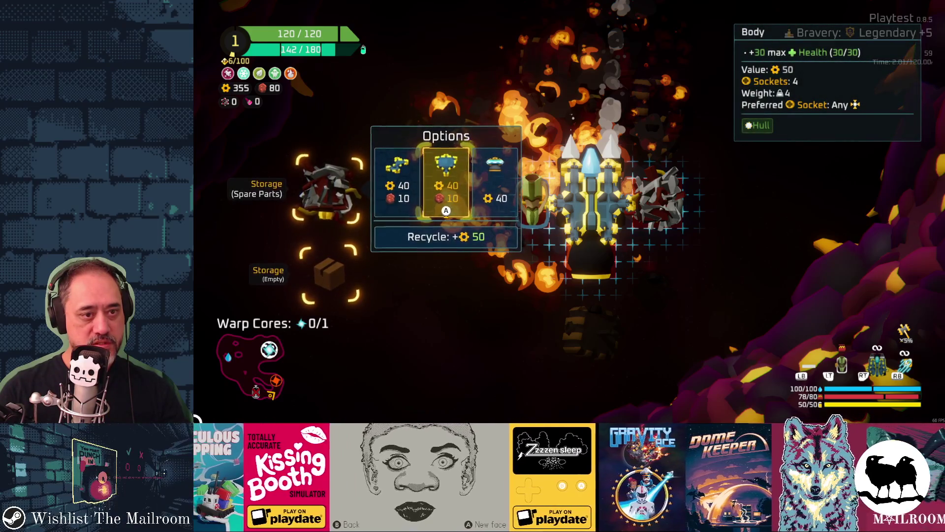
pyautogui.press('Return')
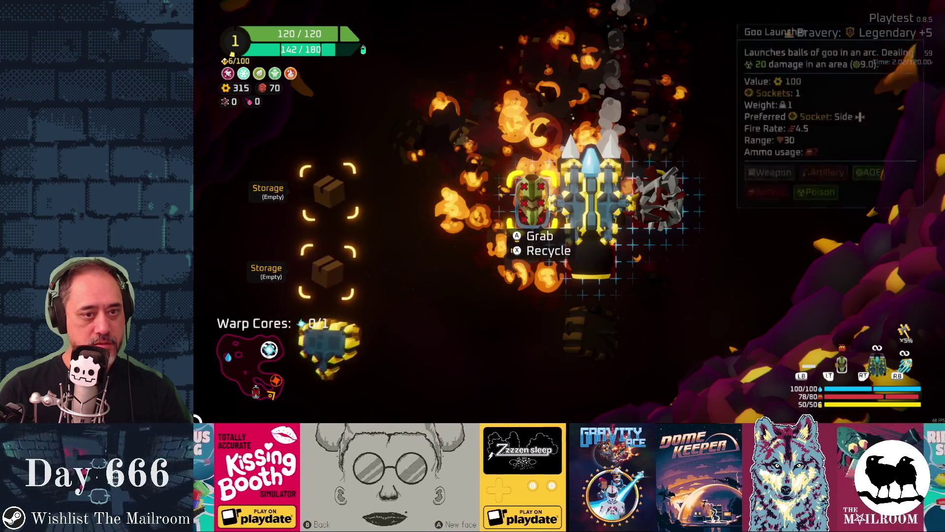
pyautogui.press('Return')
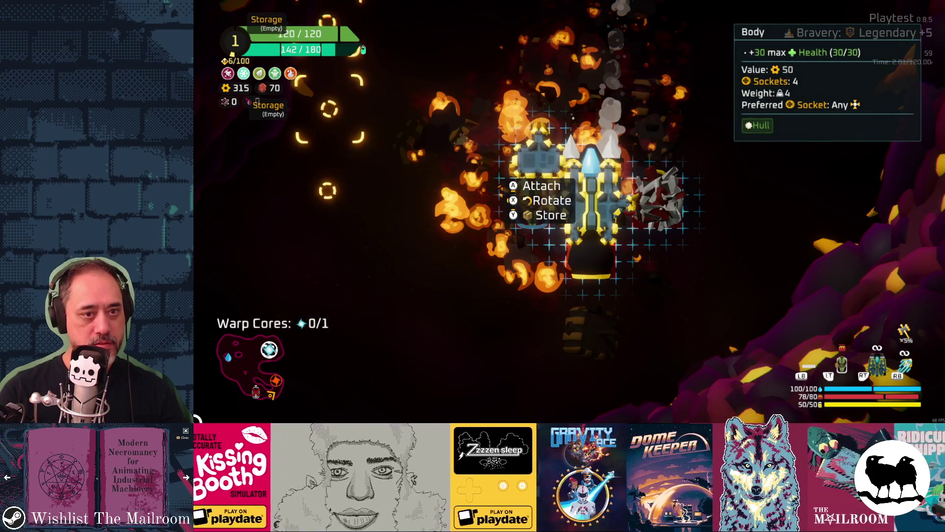
pyautogui.press('Return')
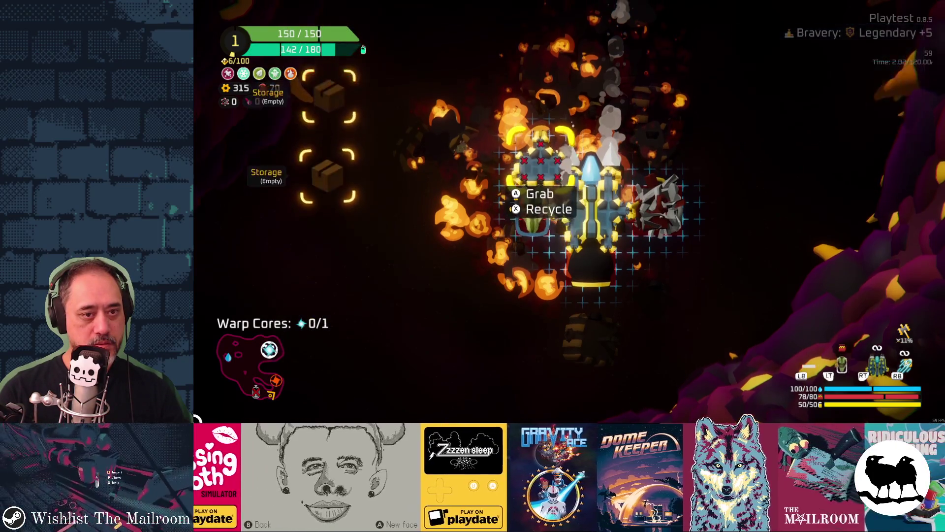
pyautogui.press('Right')
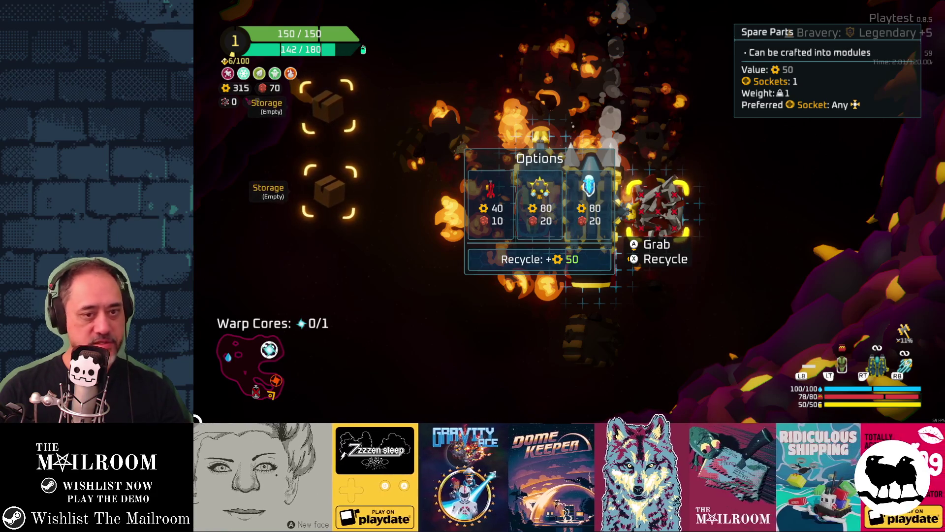
pyautogui.press('Escape')
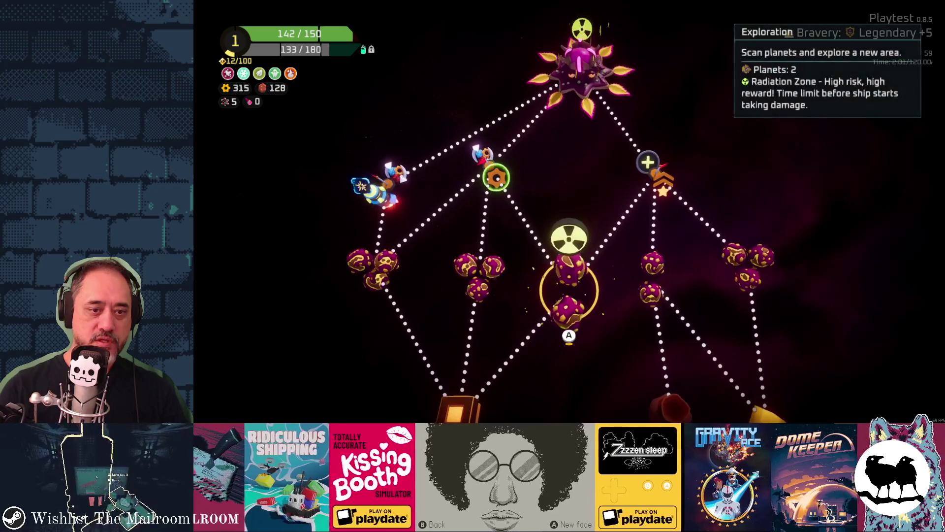
# Step: Pick the Hideout, then the Drop point node below it, and travel there
pyautogui.click(684, 126)
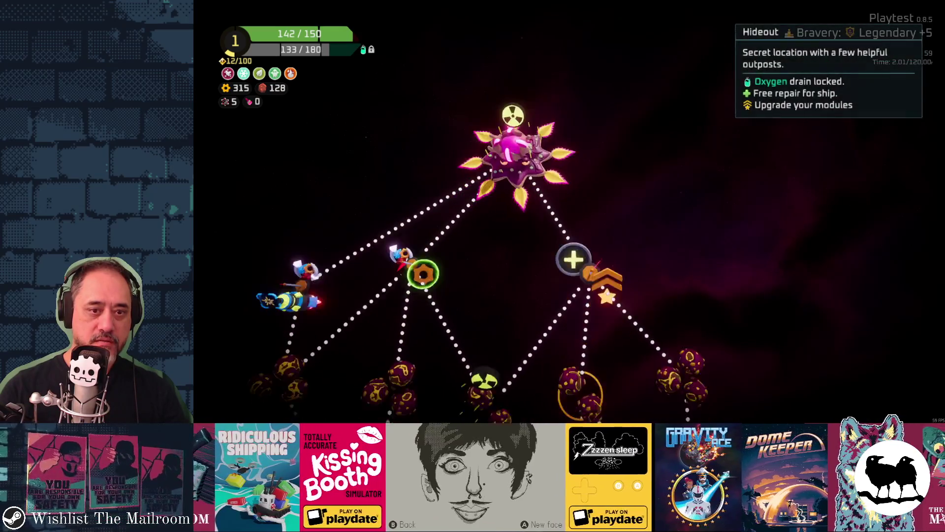
pyautogui.click(638, 394)
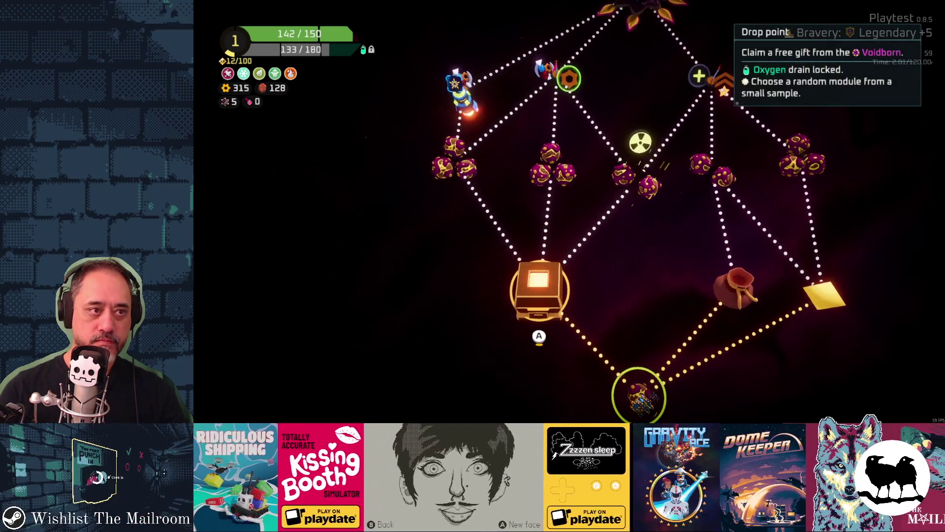
pyautogui.press('Return')
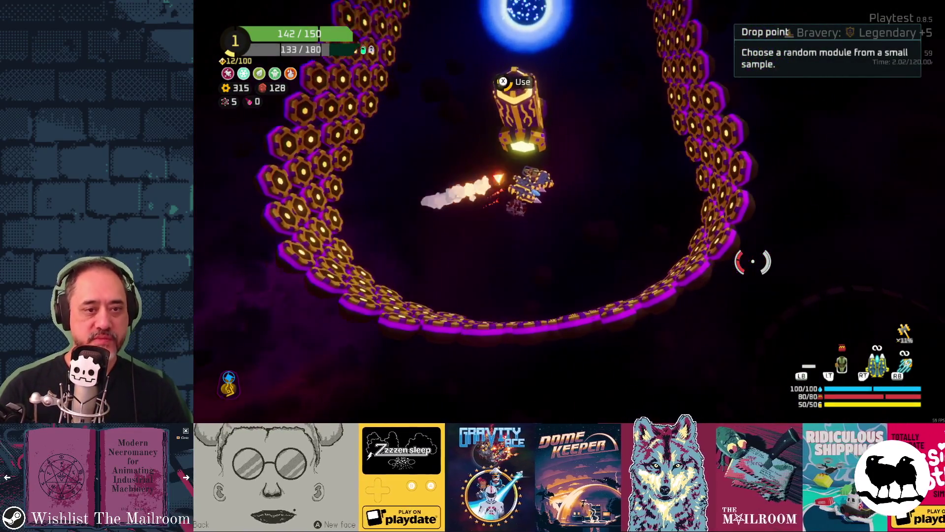
# Step: Browse the drop point's Body and Dual Thruster rewards and check the ship stats overview
pyautogui.press('e')
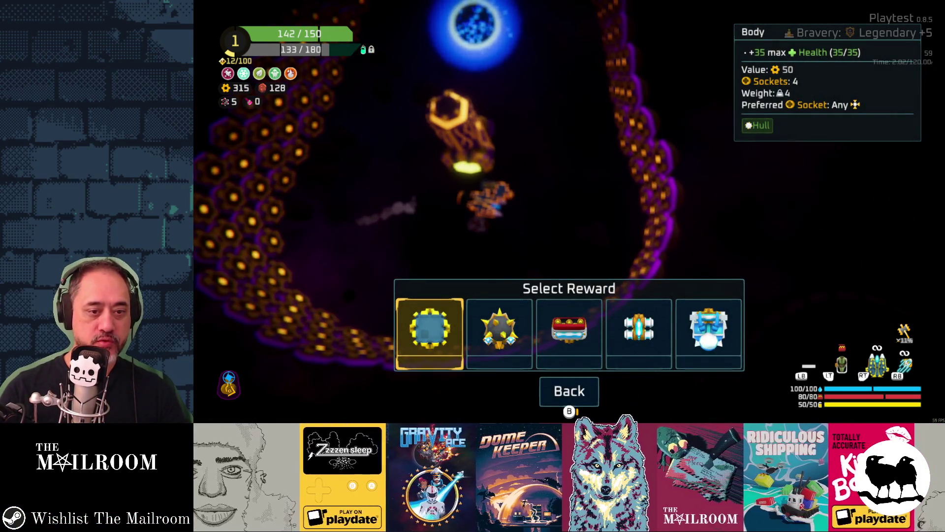
pyautogui.press('Right')
pyautogui.press('Right')
pyautogui.press('Right')
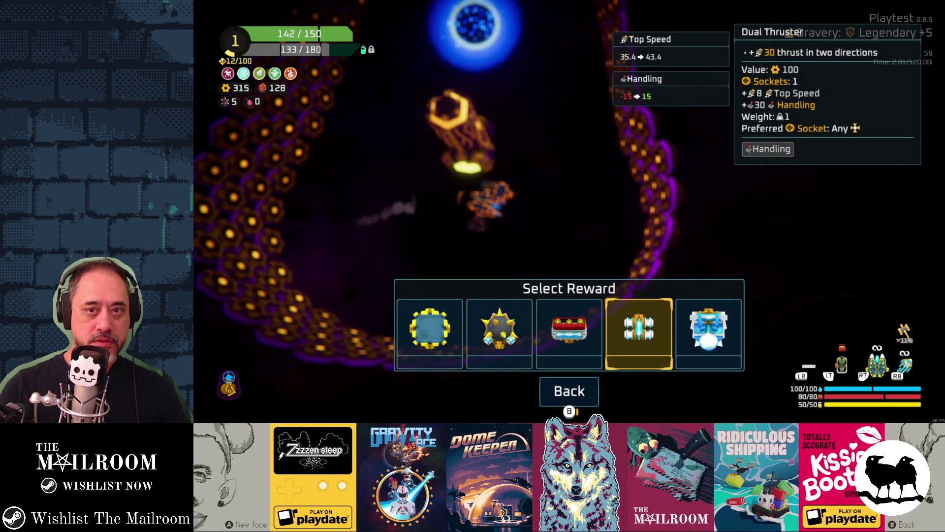
pyautogui.press('Left')
pyautogui.press('Left')
pyautogui.press('Left')
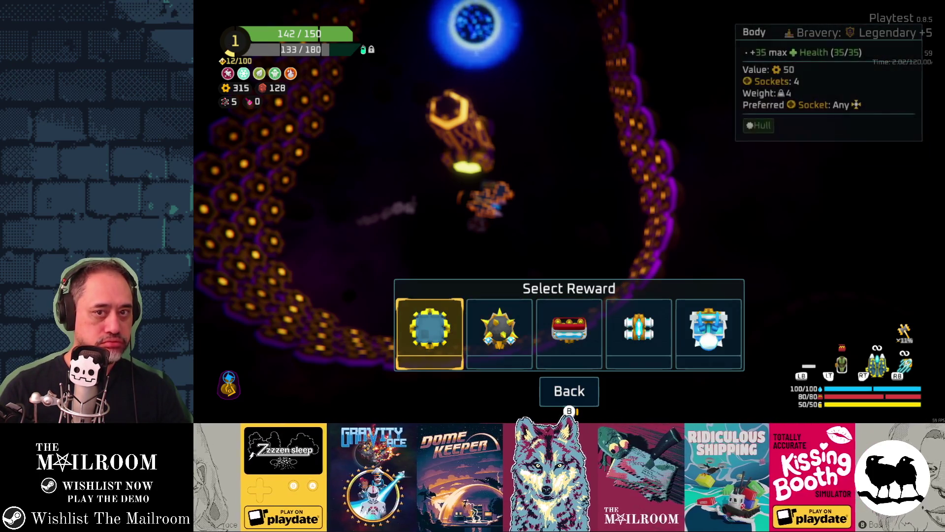
pyautogui.press('Right')
pyautogui.press('Right')
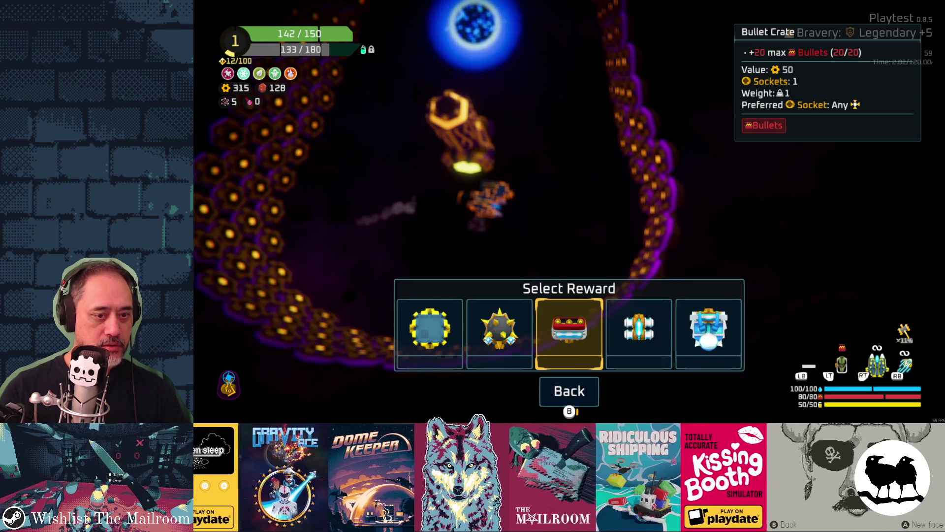
pyautogui.press('Escape')
pyautogui.press('Tab')
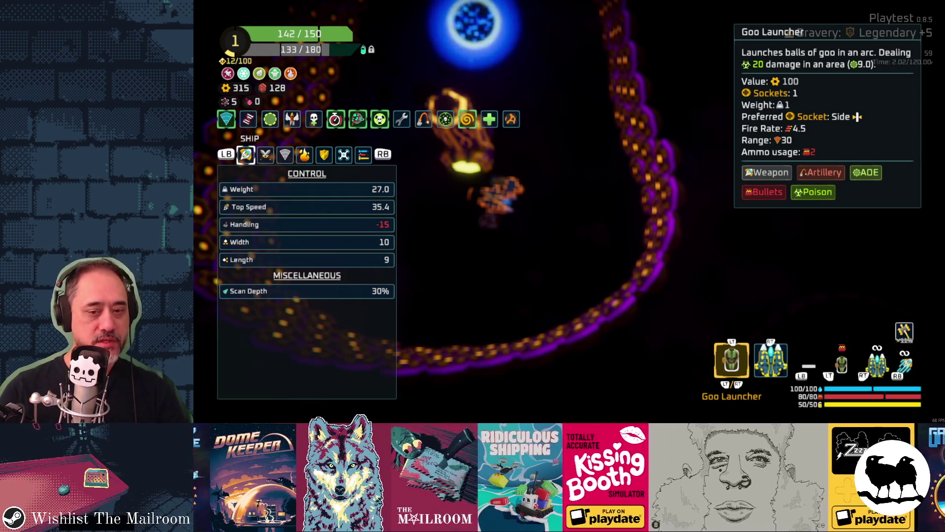
pyautogui.press('Escape')
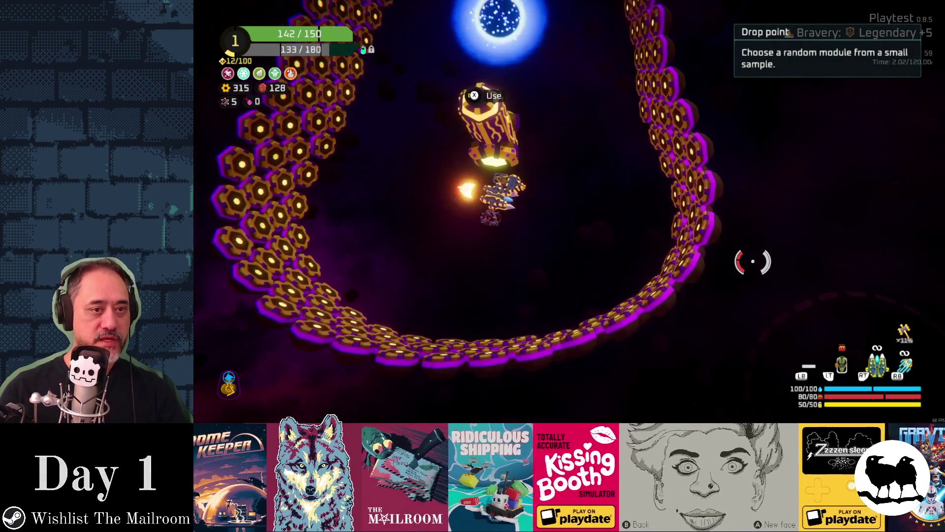
# Step: Take the Dual Thruster, attach it to the ship's top, and resume flying
pyautogui.press('e')
pyautogui.press('Right')
pyautogui.press('Right')
pyautogui.press('Right')
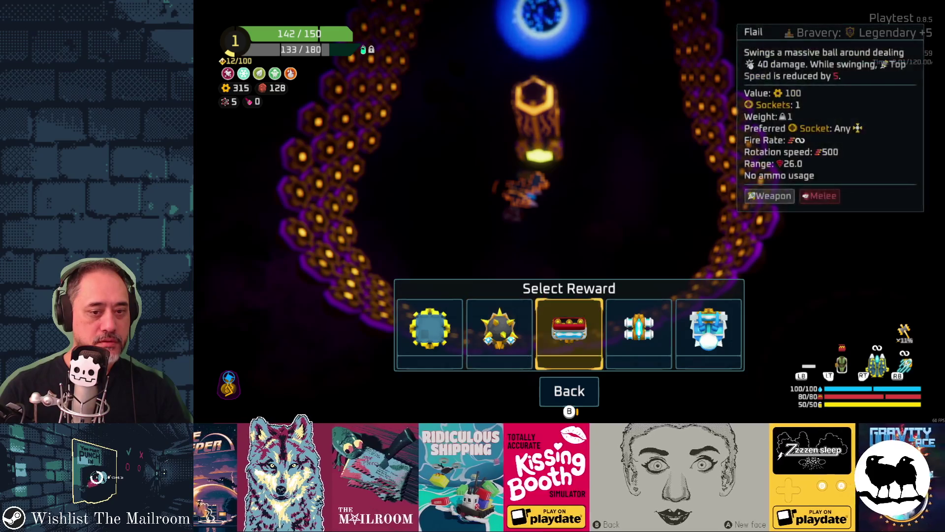
pyautogui.press('Return')
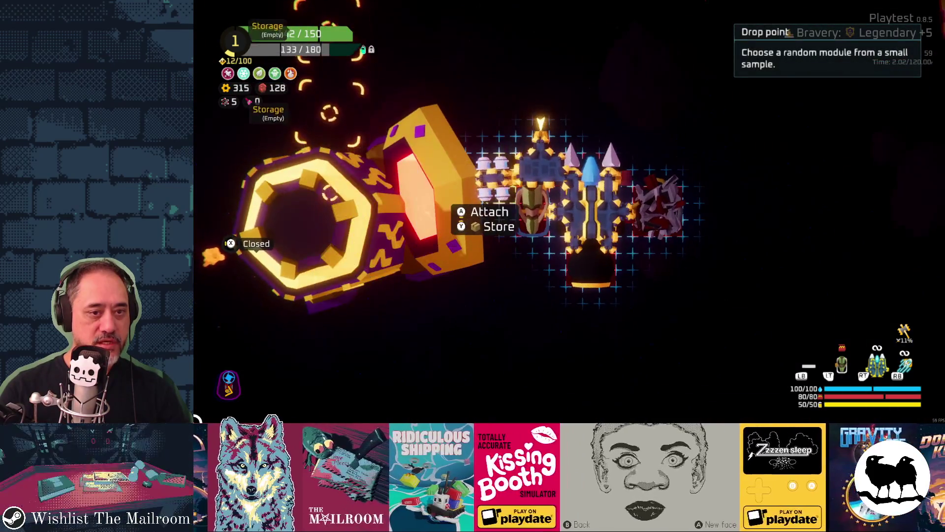
pyautogui.press('Up')
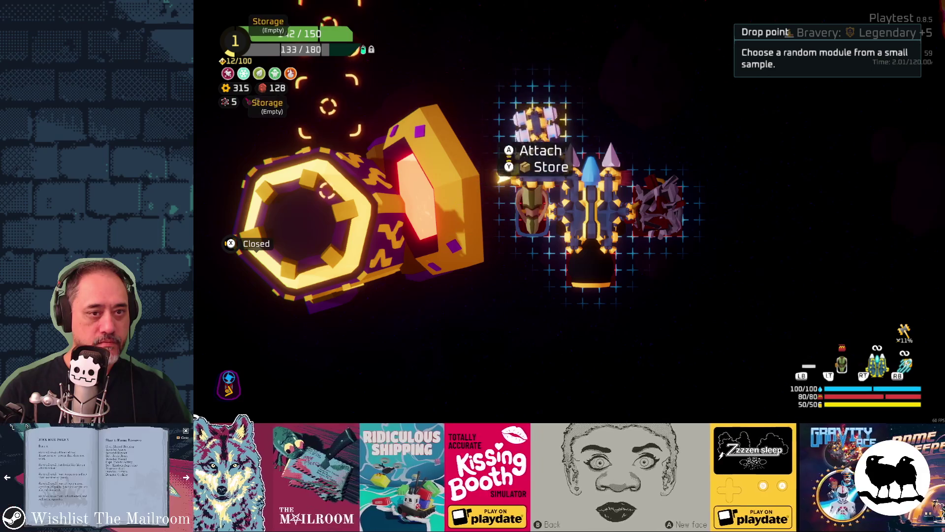
pyautogui.press('Return')
pyautogui.press('Escape')
pyautogui.press('w')
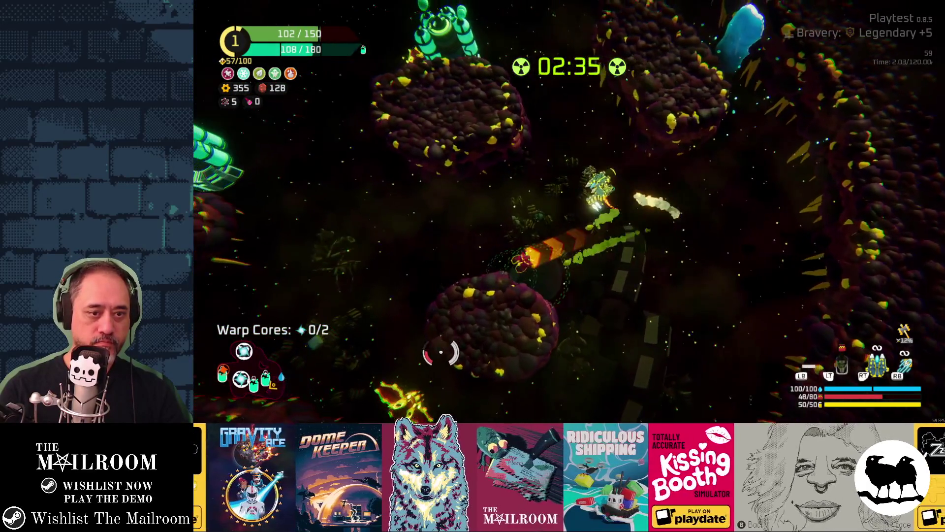
# Step: Use the Oxygen Station, take the 48 XP reward, and view the Voodoo Doll perk
pyautogui.press('e')
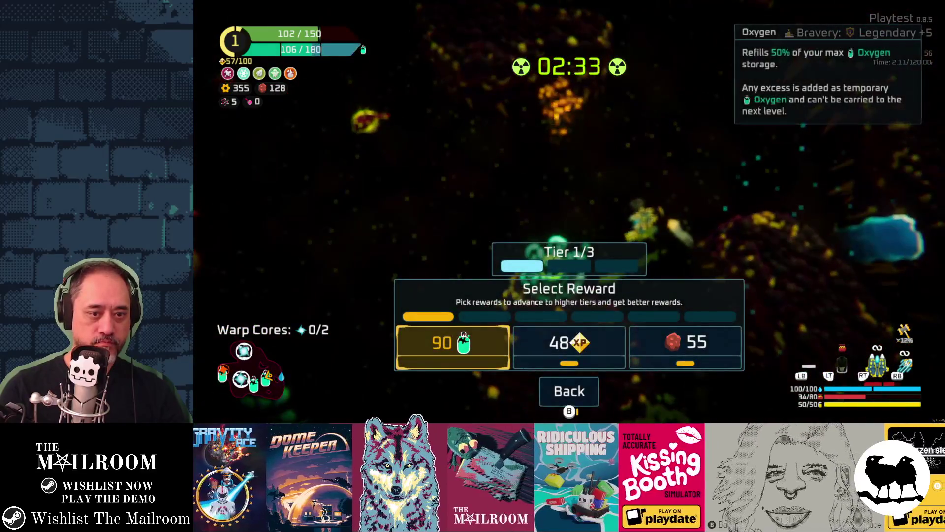
pyautogui.press('Return')
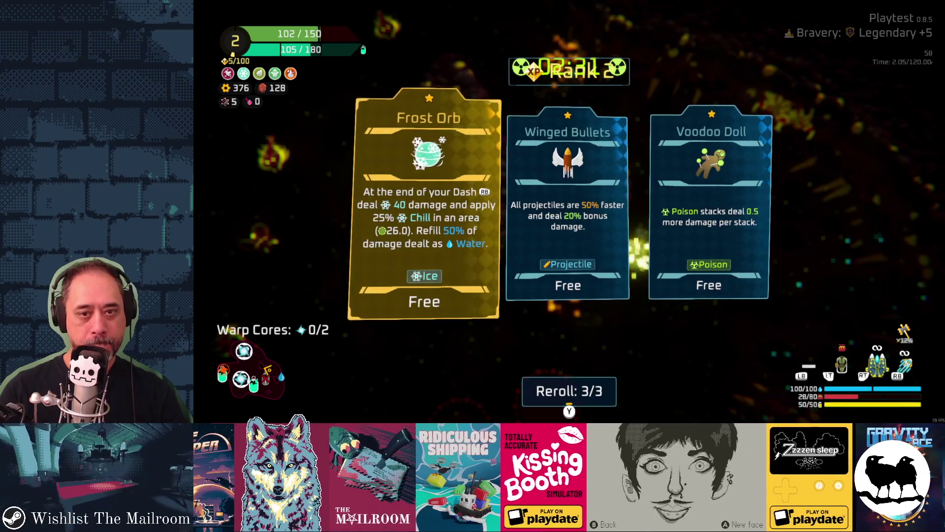
pyautogui.press('Right')
pyautogui.press('Right')
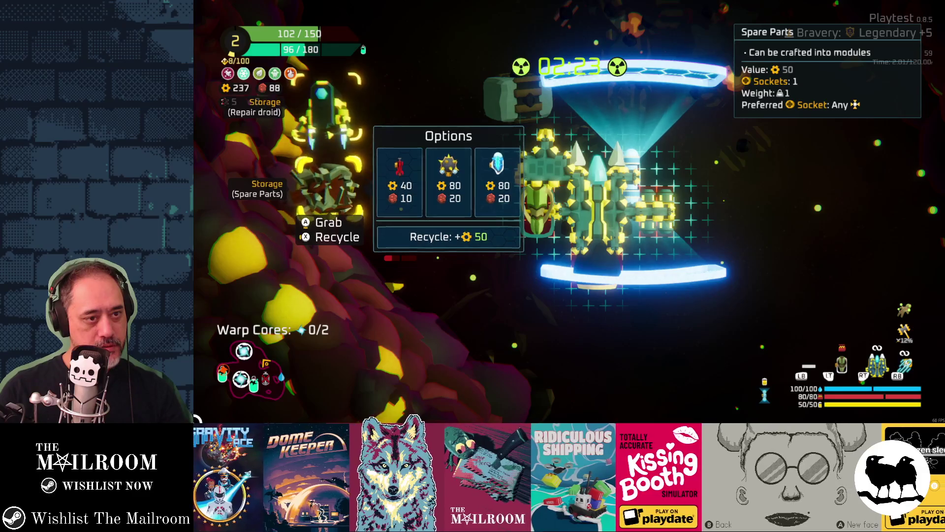
# Step: Recycle the spare parts for 50 gears and fly on to gather the warp cores
pyautogui.press('x')
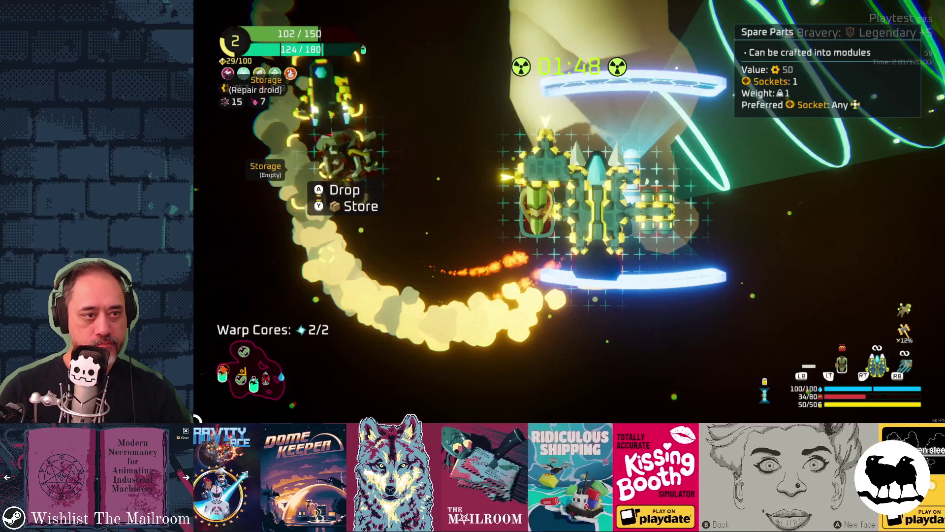
pyautogui.press('Escape')
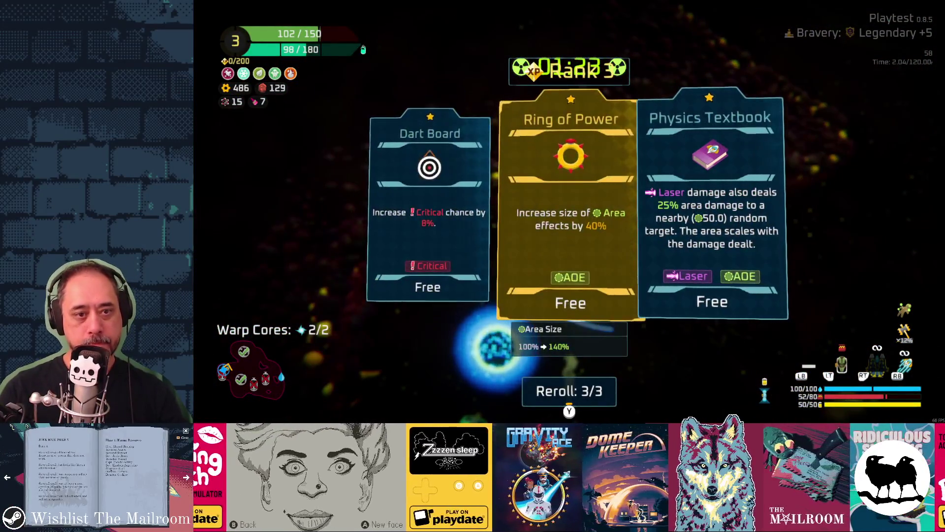
# Step: Take the Ring of Power perk and buy a Saw Blade for the ship's top
pyautogui.press('Return')
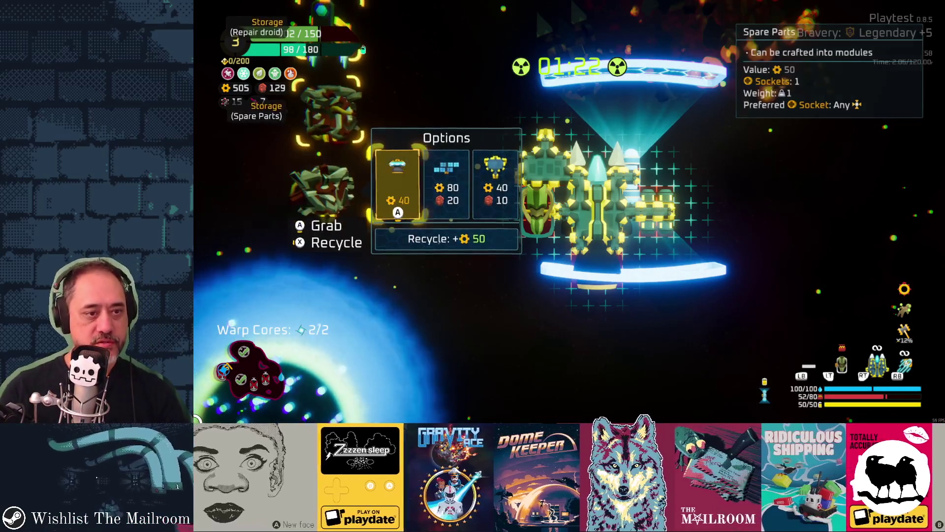
pyautogui.press('Up')
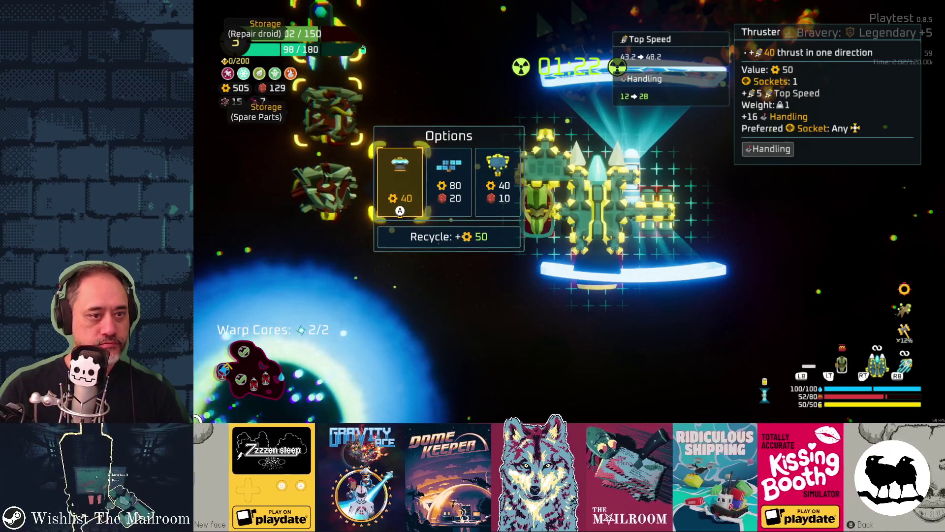
pyautogui.press('Down')
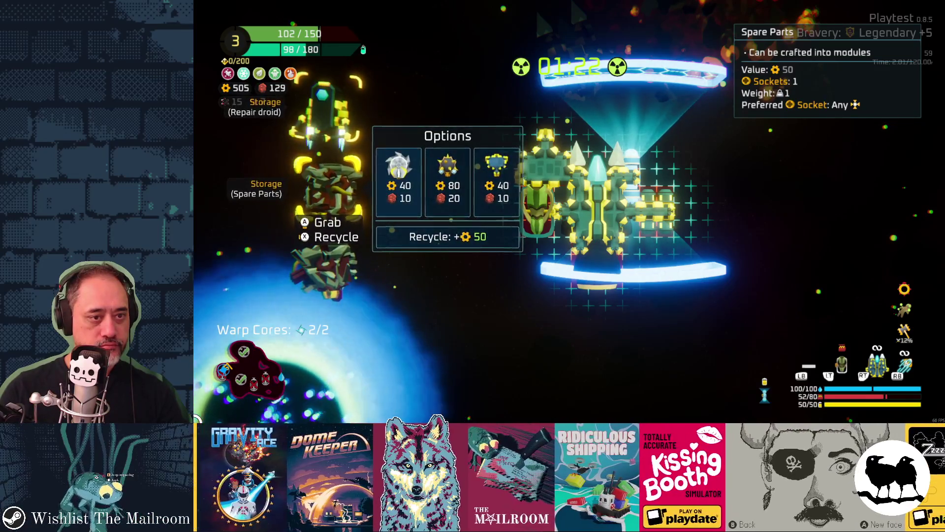
pyautogui.press('Right')
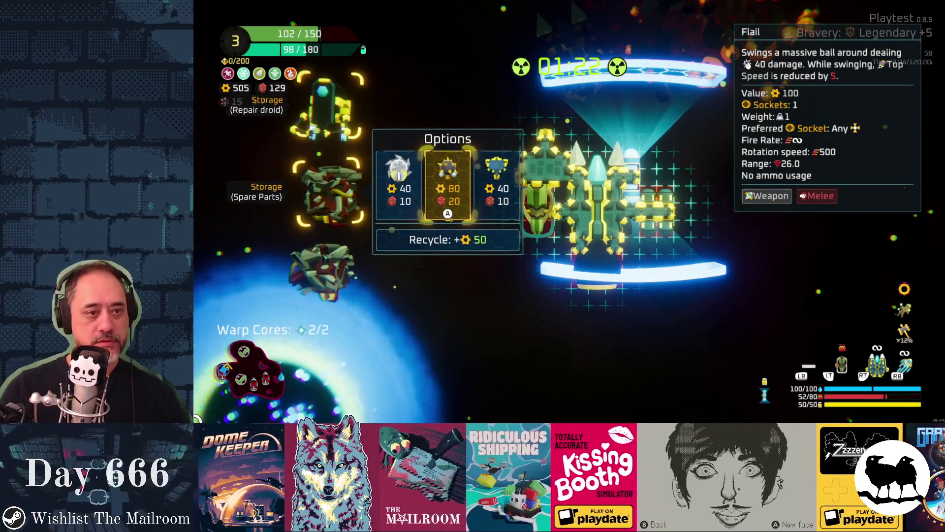
pyautogui.press('Left')
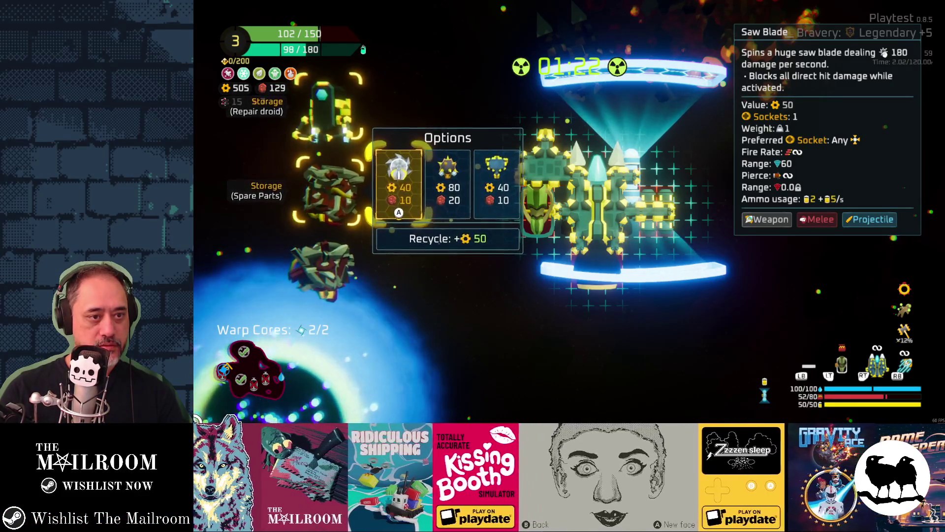
pyautogui.press('Return')
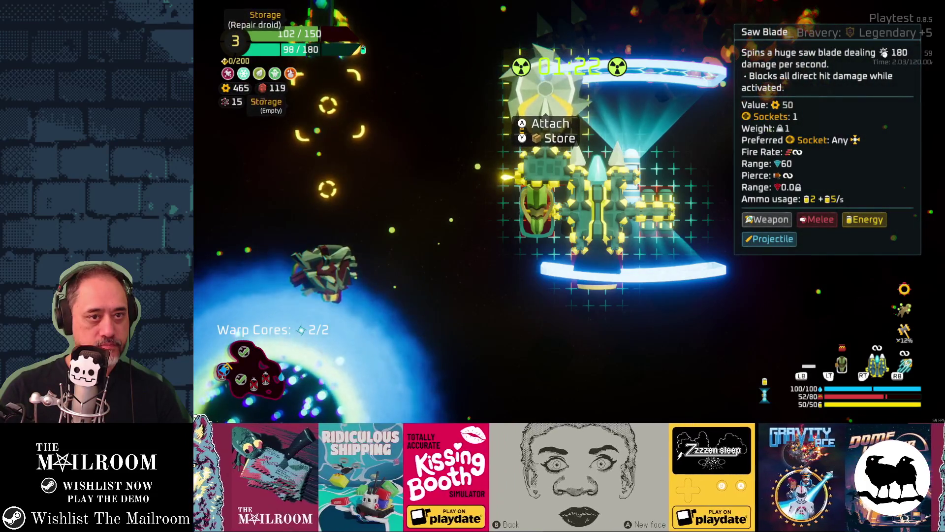
pyautogui.press('Return')
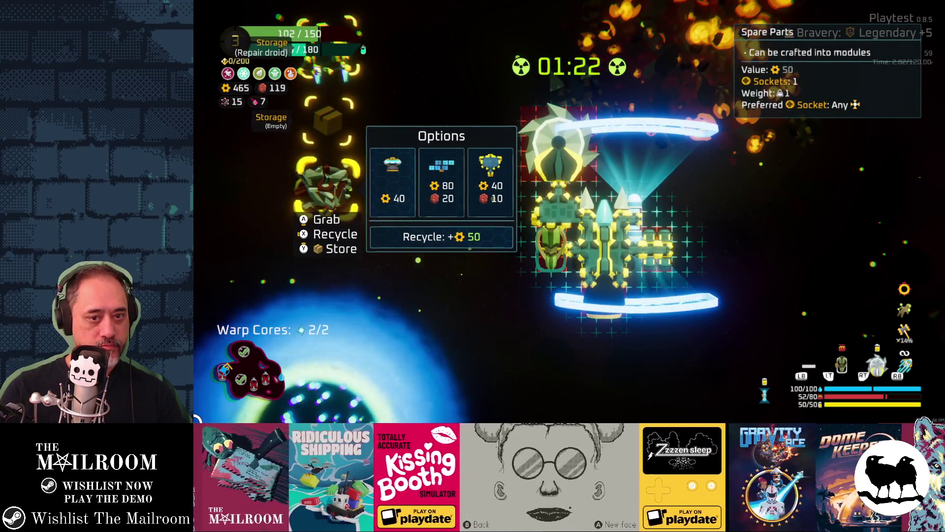
# Step: Store the remaining spare parts and leave the ship editor
pyautogui.press('Right')
pyautogui.press('Left')
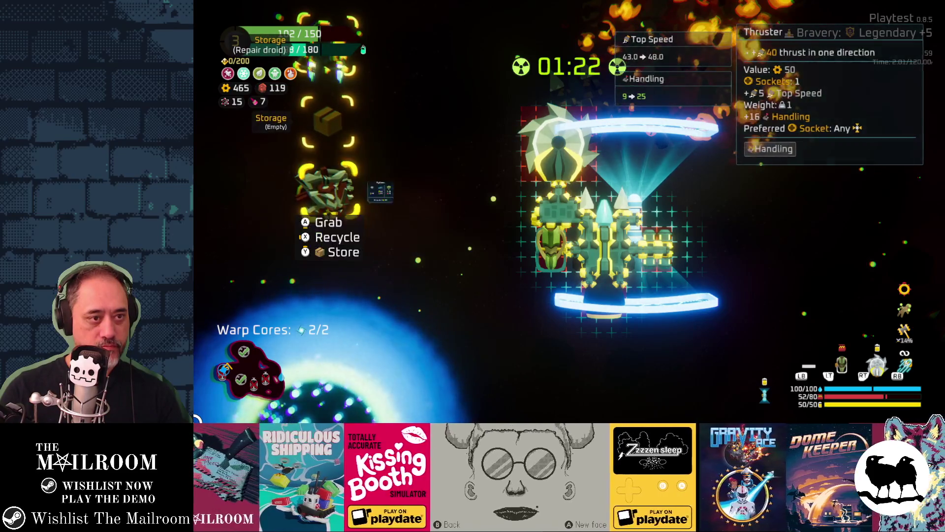
pyautogui.press('y')
pyautogui.press('Escape')
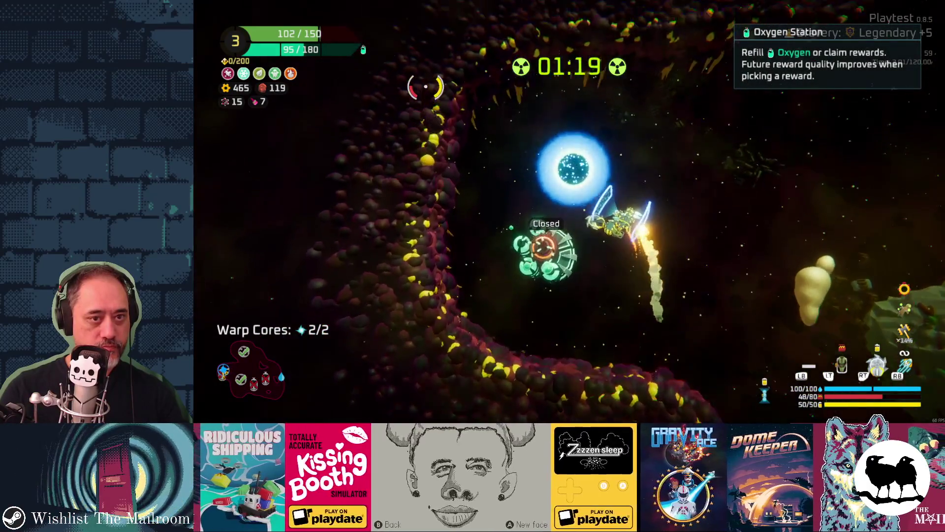
# Step: Warp the ship onward to the area with the Refiner station
pyautogui.press('x')
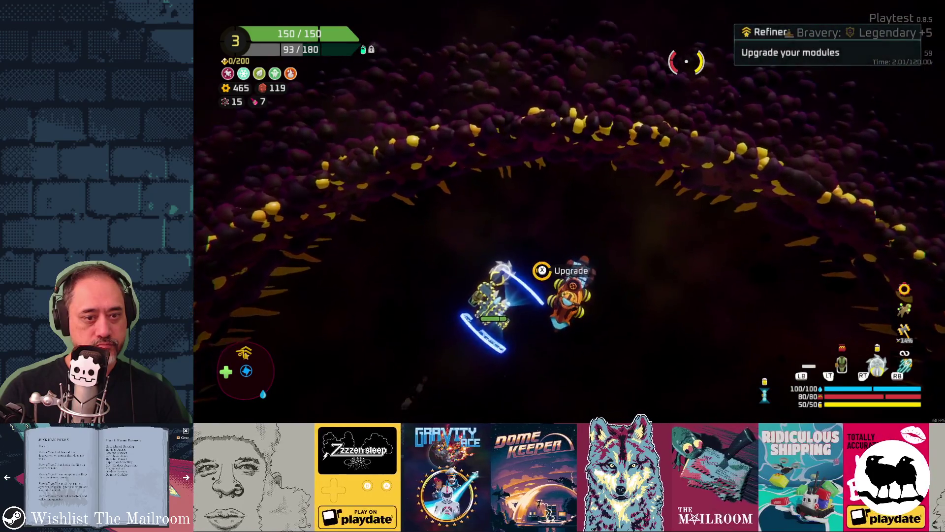
# Step: Give the Goo Launcher the Slippery Goo upgrade for 400 gears
pyautogui.press('x')
pyautogui.press('Return')
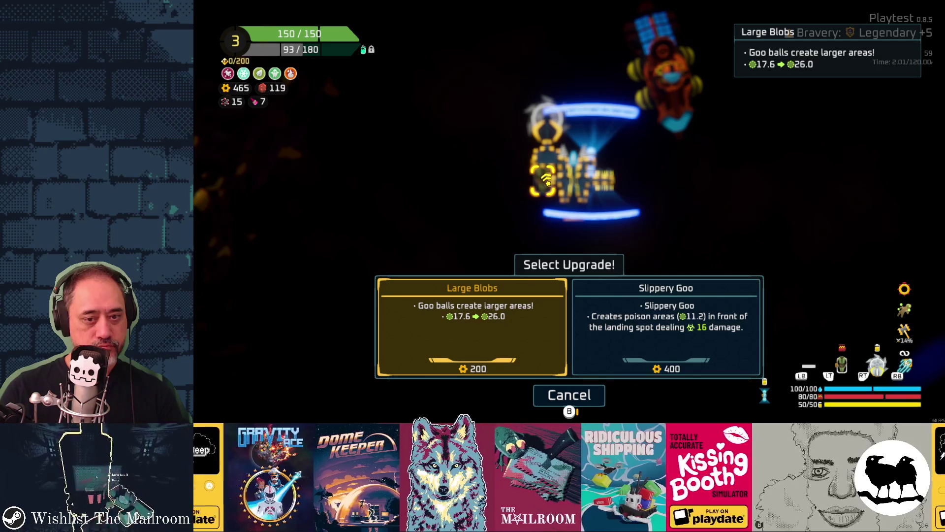
pyautogui.press('Right')
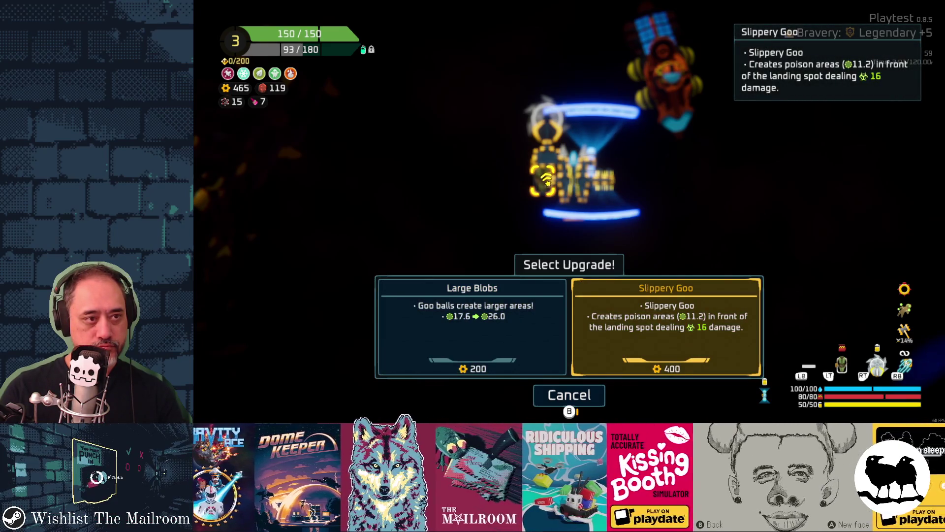
pyautogui.press('Return')
# Step: Review the Saw Blade and Goo Launcher modules, then fly onto the warp portal
pyautogui.press('Escape')
pyautogui.press('Up')
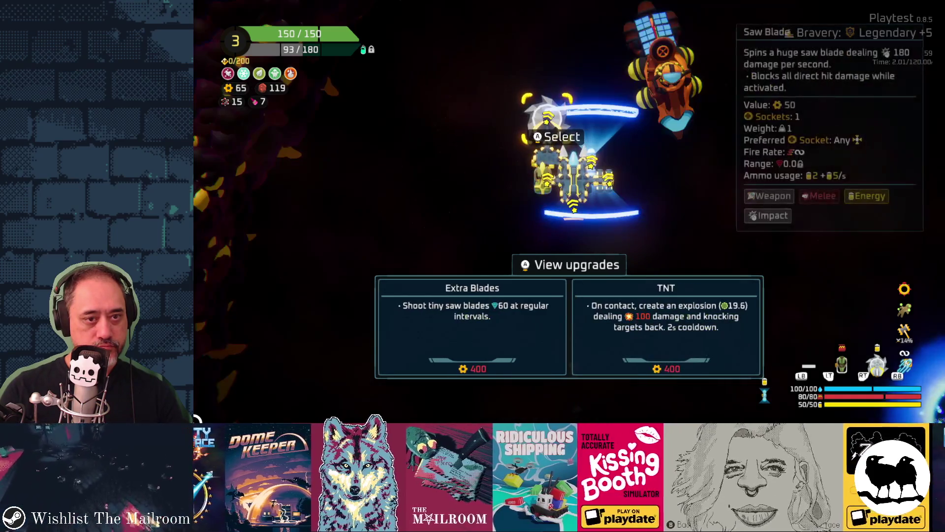
pyautogui.press('Down')
pyautogui.press('Escape')
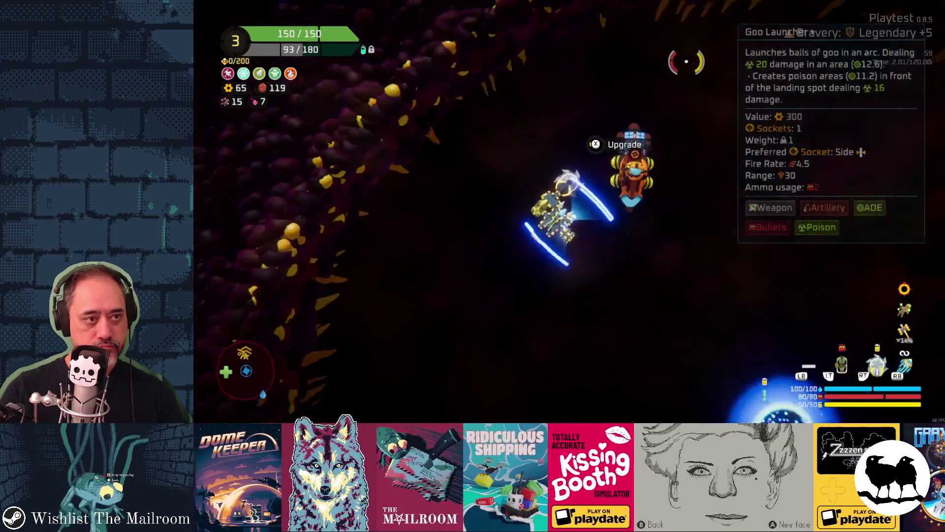
pyautogui.press('Down')
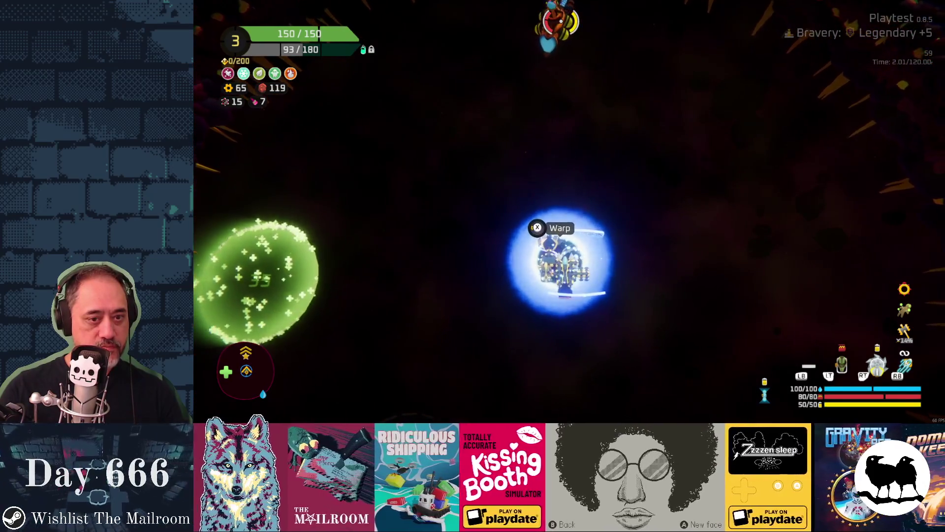
# Step: In the ship editor, reseat the Body part, handle the Saw Blade and check spare-part crafting options
pyautogui.press('Tab')
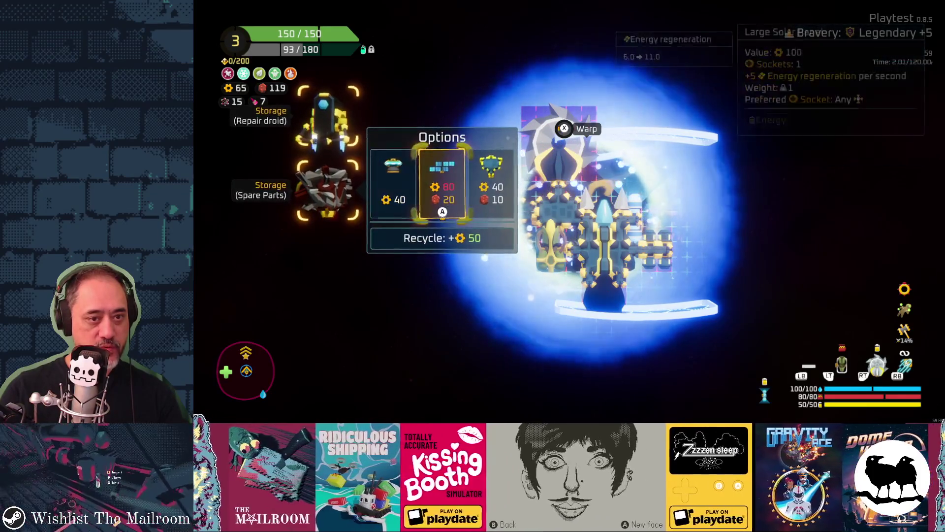
pyautogui.press('Escape')
pyautogui.press('Return')
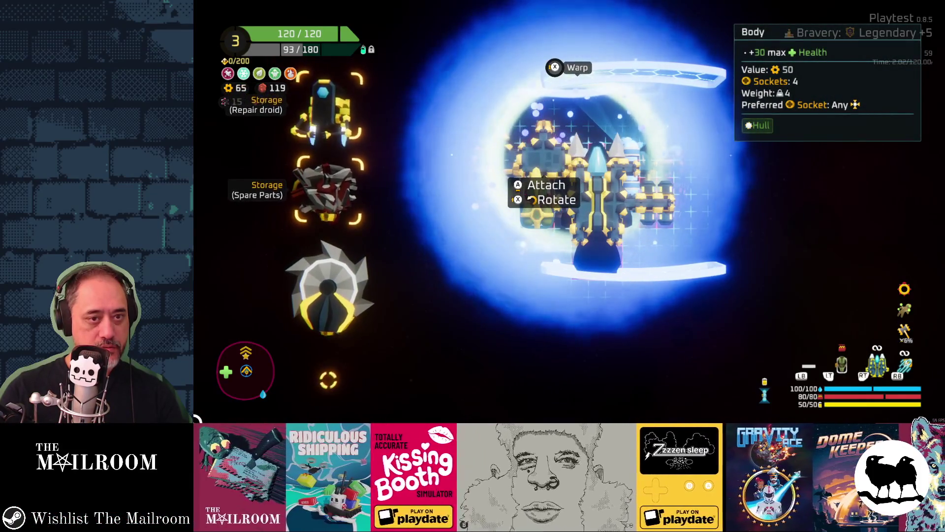
pyautogui.press('Down')
pyautogui.press('Down')
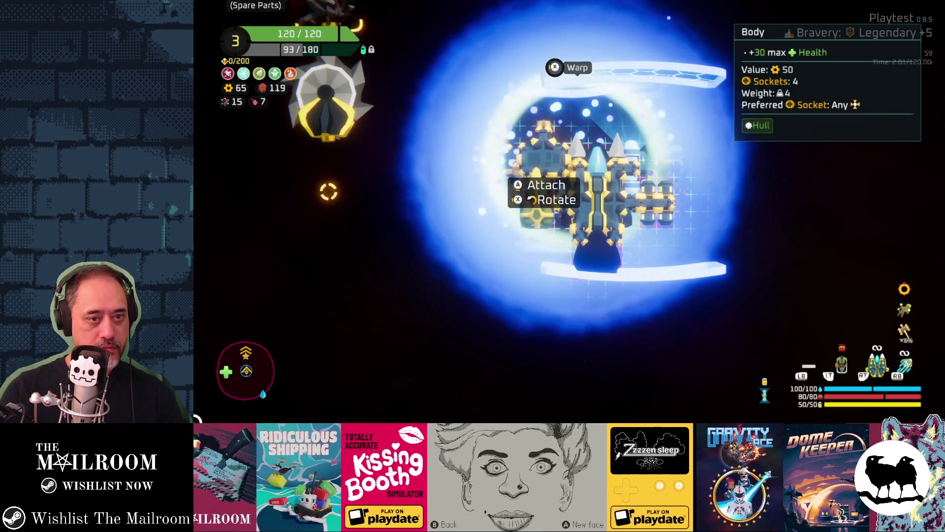
pyautogui.press('Return')
pyautogui.press('Escape')
pyautogui.press('Return')
pyautogui.press('Escape')
pyautogui.press('Return')
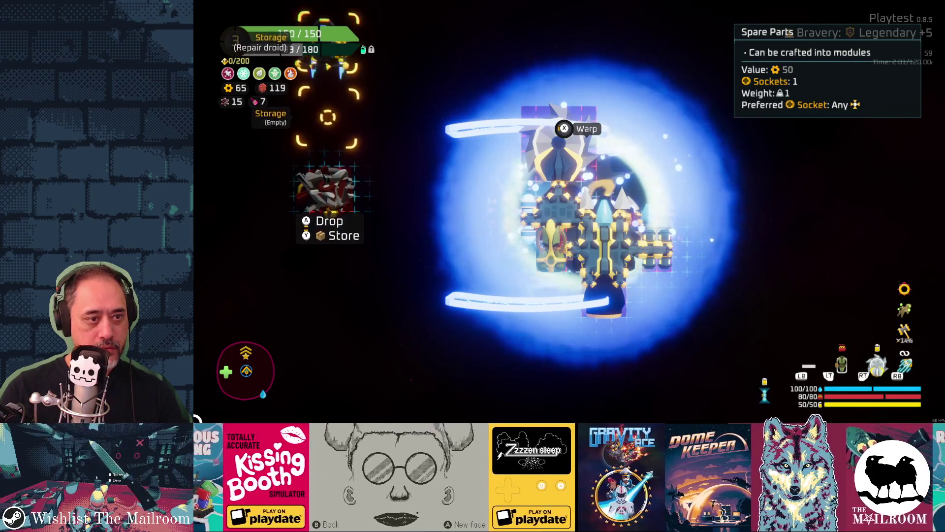
pyautogui.press('Escape')
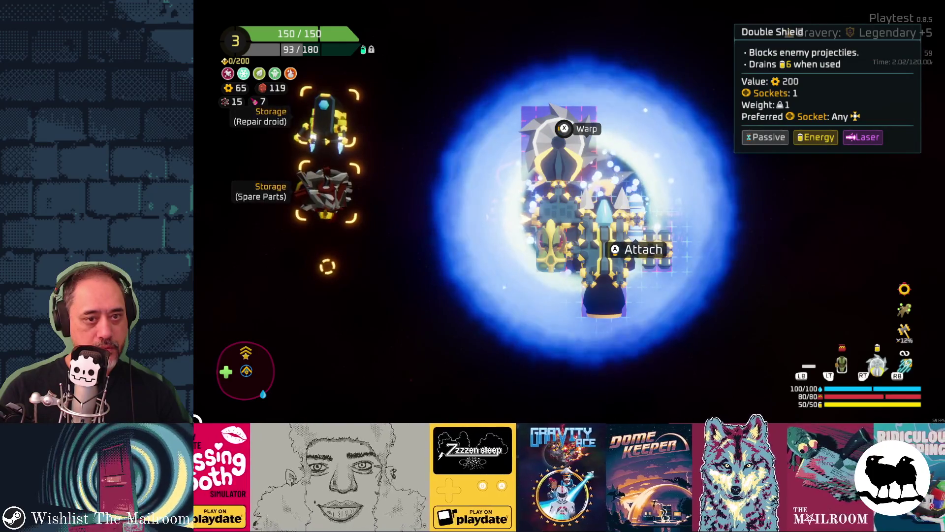
# Step: Pick up the Double Shield, shuffle ship parts and drop the spare parts beside the ship
pyautogui.press('Escape')
pyautogui.press('Return')
pyautogui.press('Escape')
pyautogui.press('Return')
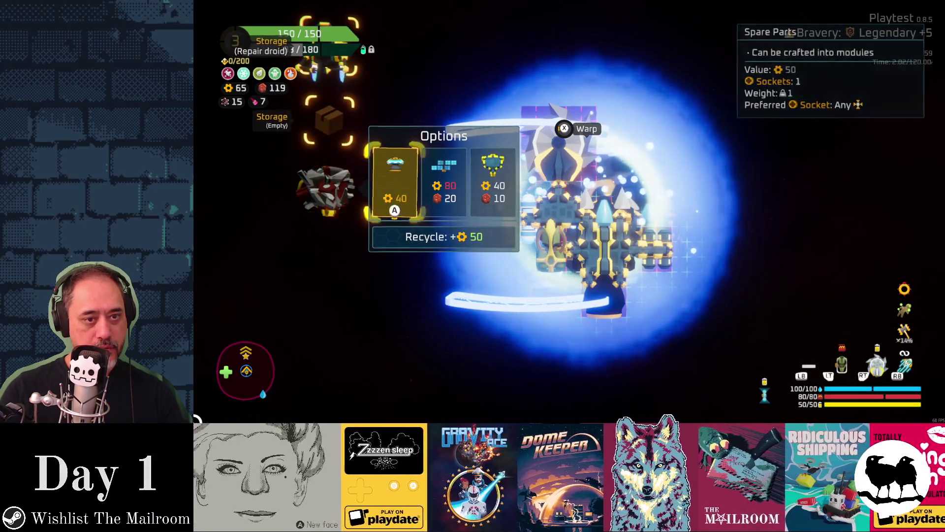
pyautogui.press('Left')
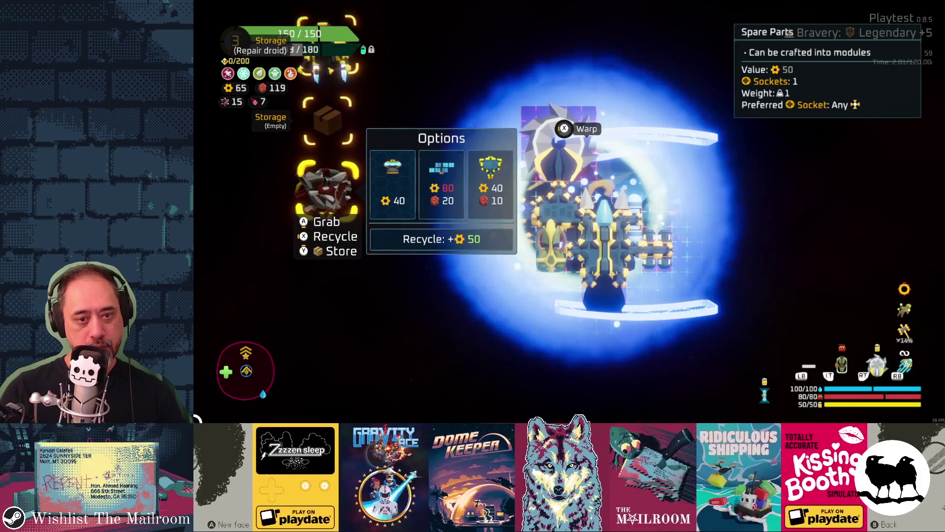
pyautogui.press('Escape')
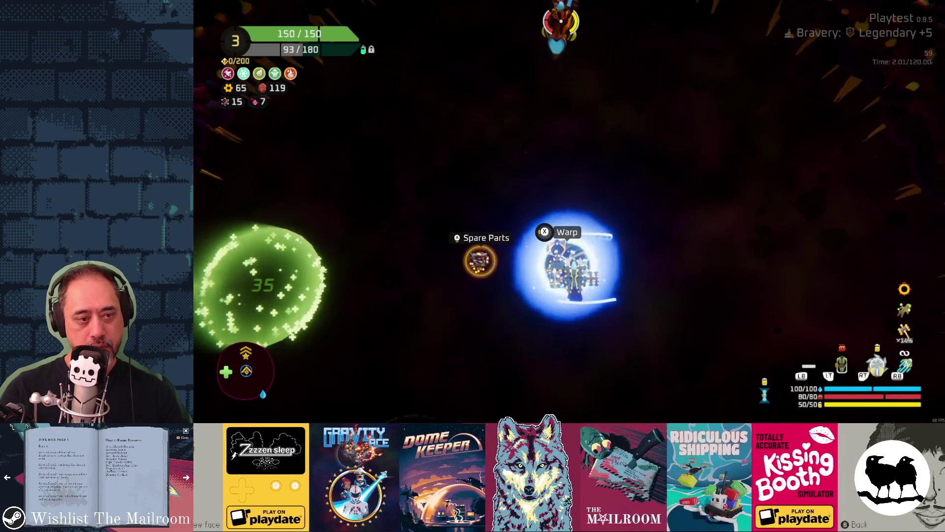
pyautogui.press('Return')
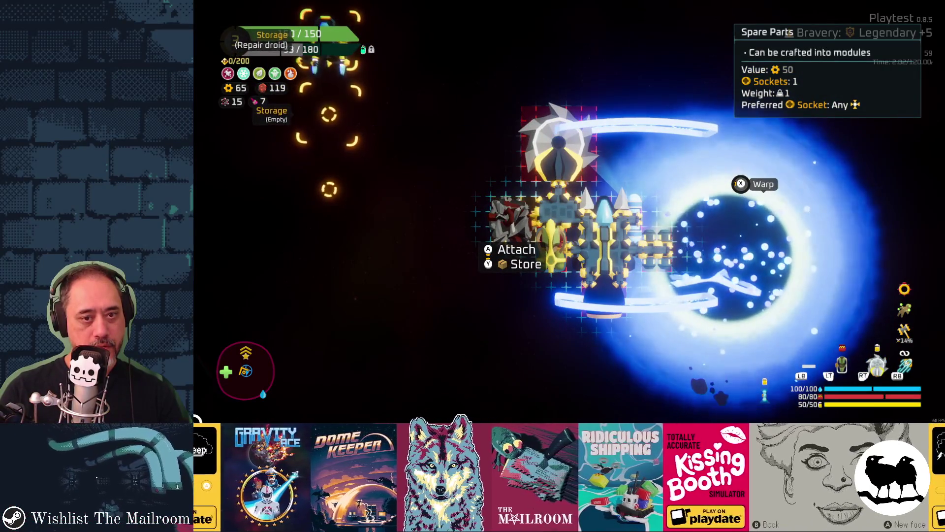
pyautogui.press('Escape')
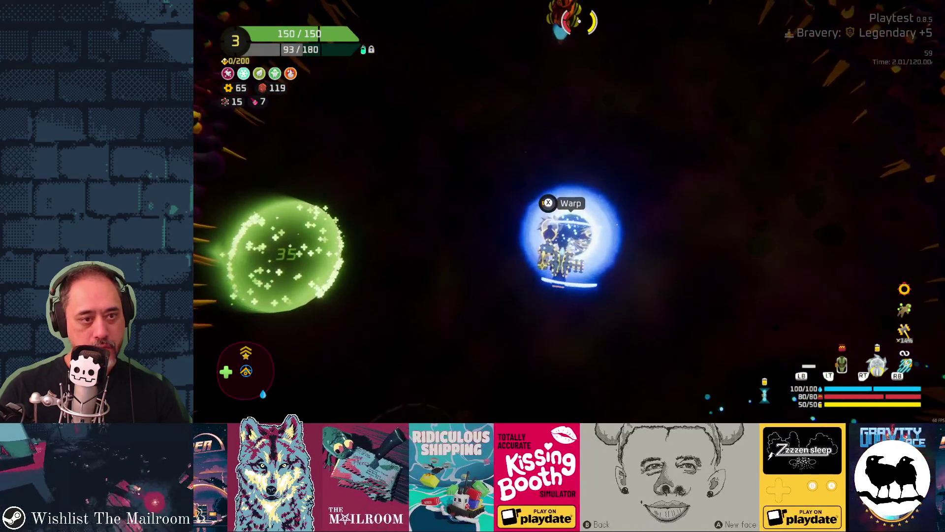
# Step: Craft the spare parts into a thruster for 40 gears and attach it to the ship
pyautogui.press('Tab')
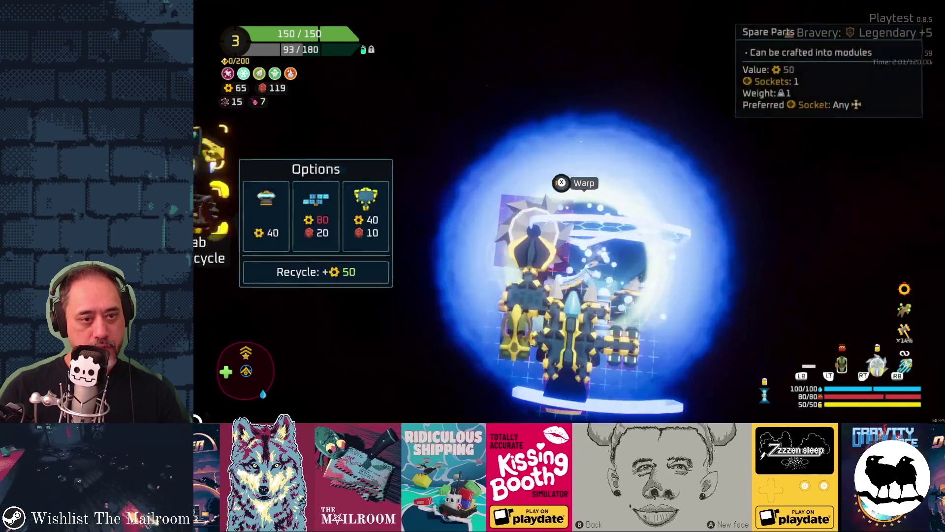
pyautogui.press('Left')
pyautogui.press('Return')
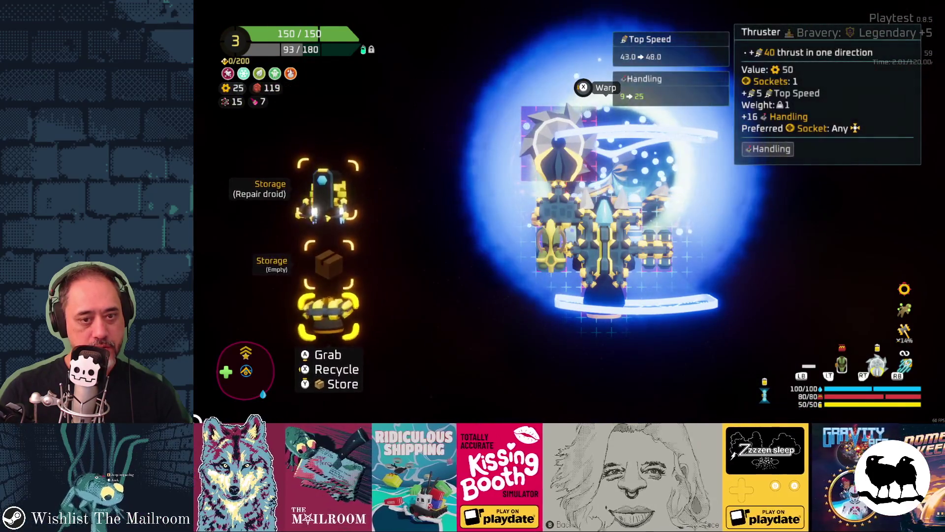
pyautogui.press('Right')
pyautogui.press('Return')
pyautogui.press('Tab')
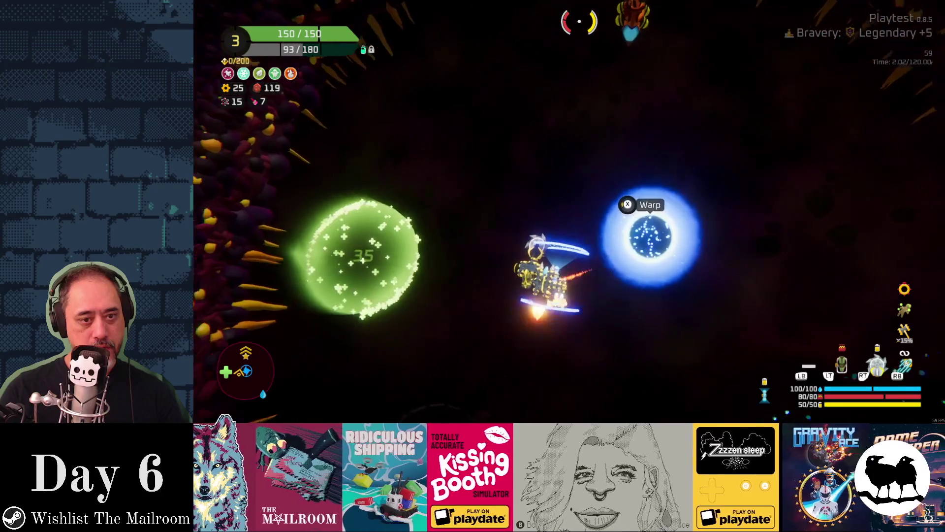
# Step: Steer around the warp portal, then inspect the Thruster and Goo Launcher stats
pyautogui.press('Up')
pyautogui.press('Down')
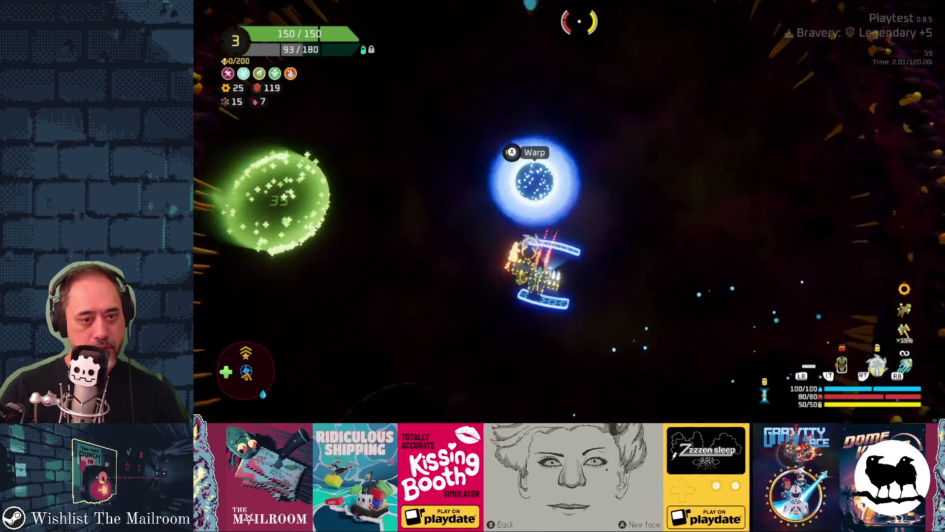
pyautogui.press('Down')
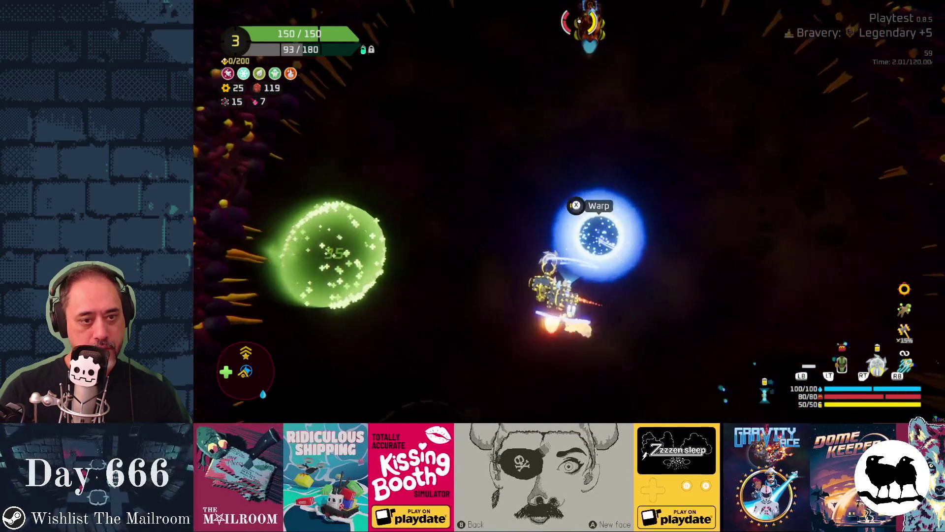
pyautogui.press('Up')
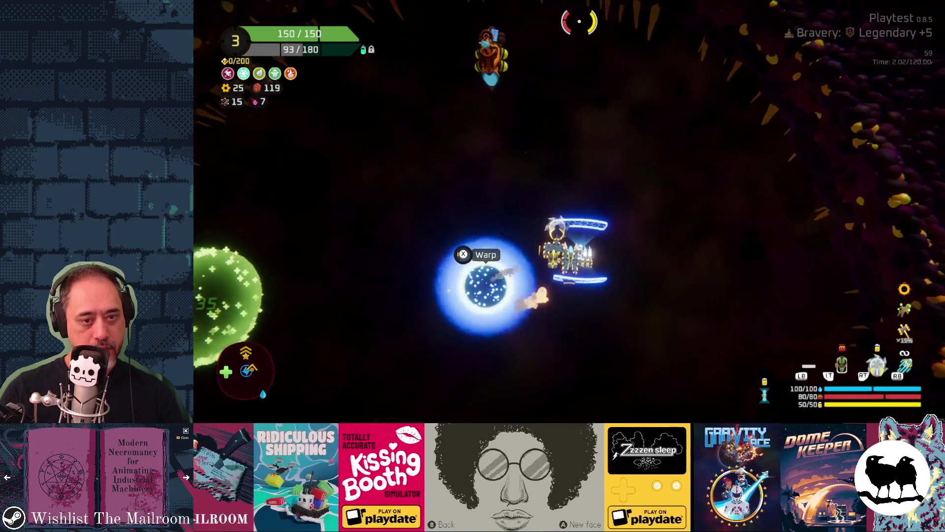
pyautogui.press('Tab')
pyautogui.press('Right')
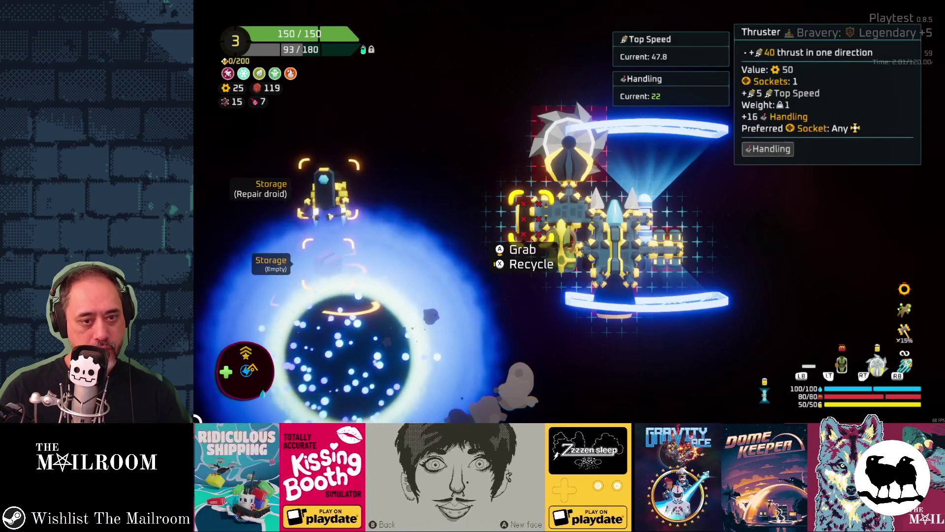
pyautogui.press('Right')
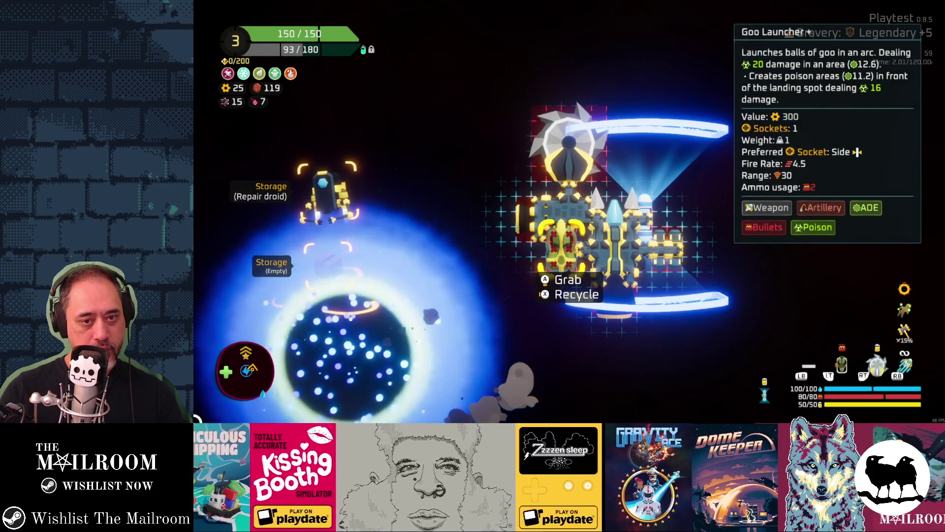
pyautogui.press('Left')
pyautogui.press('Right')
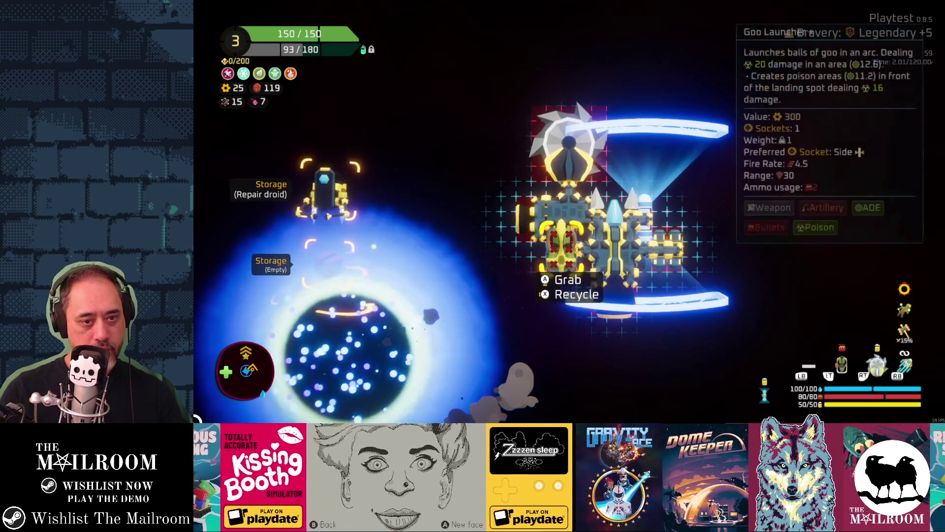
pyautogui.press('Tab')
# Step: Weave between the orbs, fly into the blue warp orb and warp out of the level
pyautogui.press('Left')
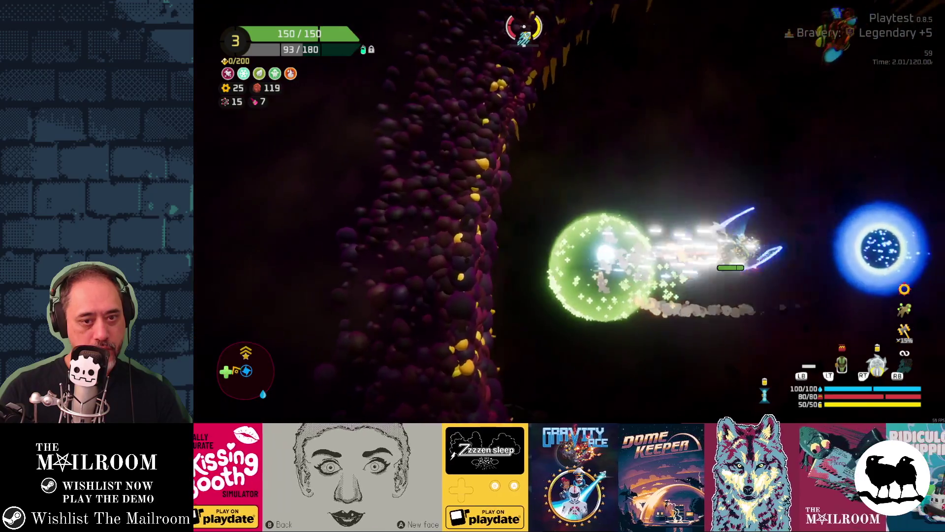
pyautogui.press('Left')
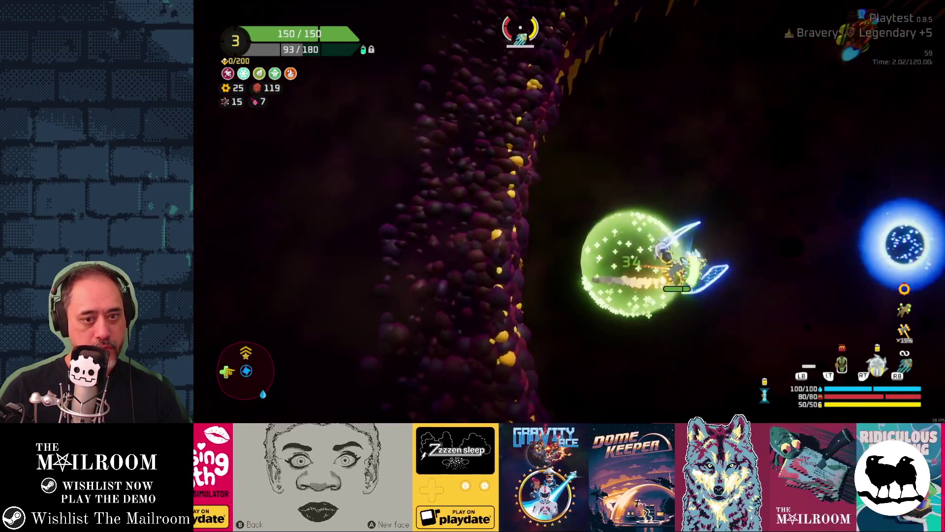
pyautogui.press('Right')
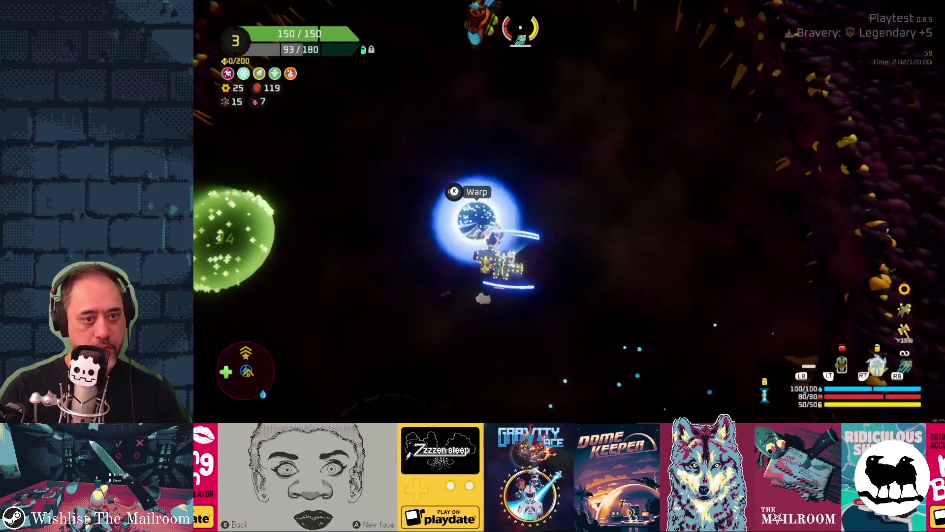
pyautogui.press('x')
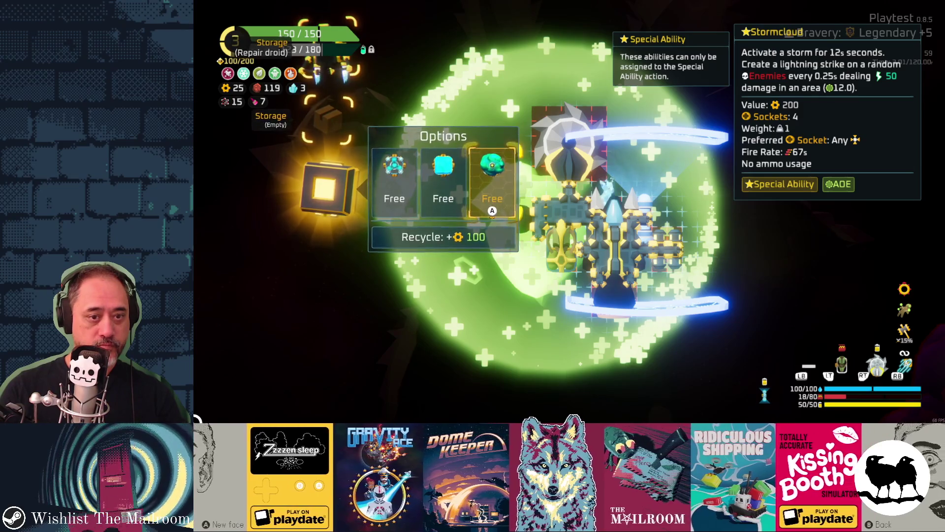
# Step: Compare the free ability options, including Supercharge, and take Stormcloud
pyautogui.press('Left')
pyautogui.press('Left')
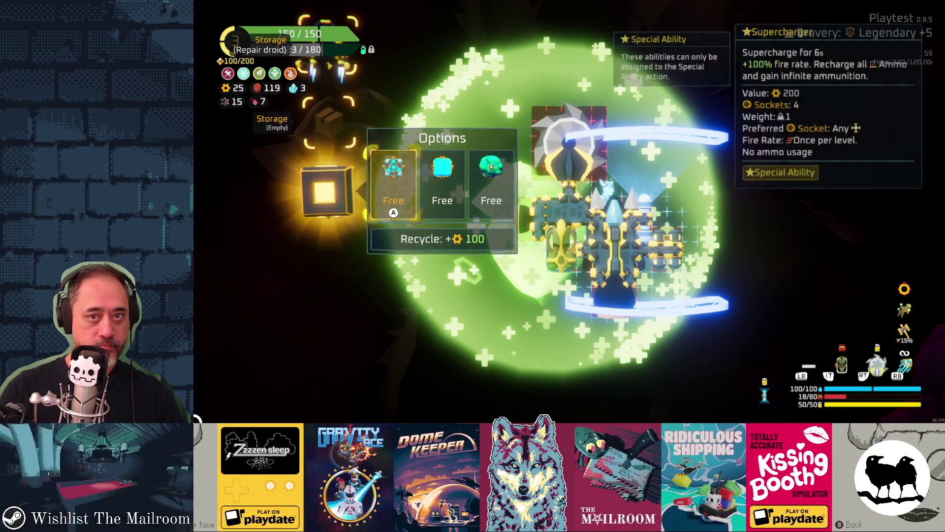
pyautogui.press('Right')
pyautogui.press('Left')
pyautogui.press('Right')
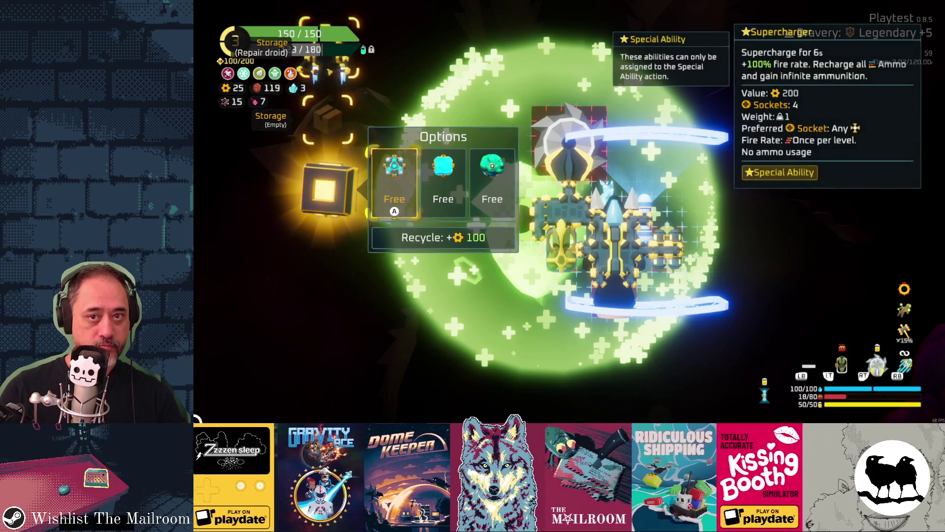
pyautogui.press('Right')
pyautogui.press('Return')
# Step: Detach the Double Shield and put both it and Stormcloud into storage
pyautogui.press('Return')
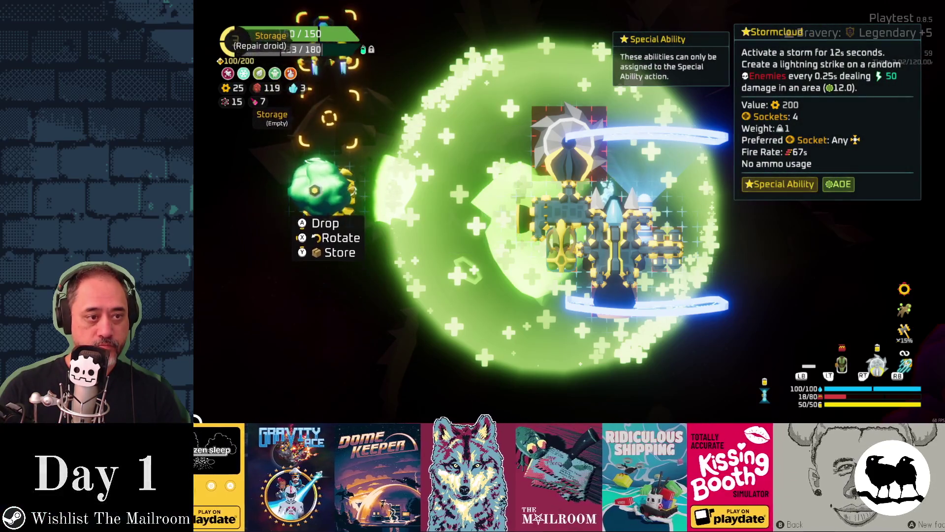
pyautogui.press('Right')
pyautogui.press('Down')
pyautogui.press('Down')
pyautogui.press('Up')
pyautogui.press('Return')
pyautogui.press('Left')
pyautogui.press('Left')
pyautogui.press('y')
pyautogui.press('Return')
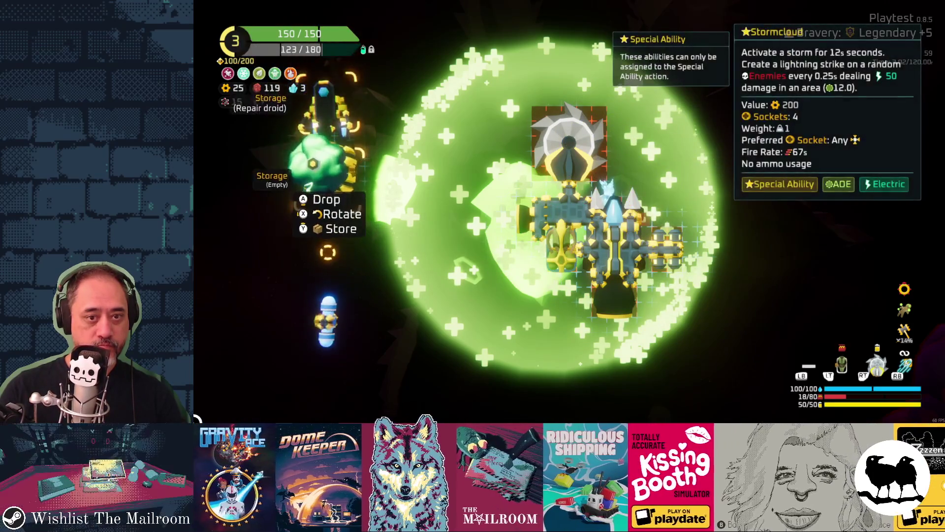
pyautogui.press('y')
# Step: Detach the right-side Dual Thruster and drop it into storage
pyautogui.press('Right')
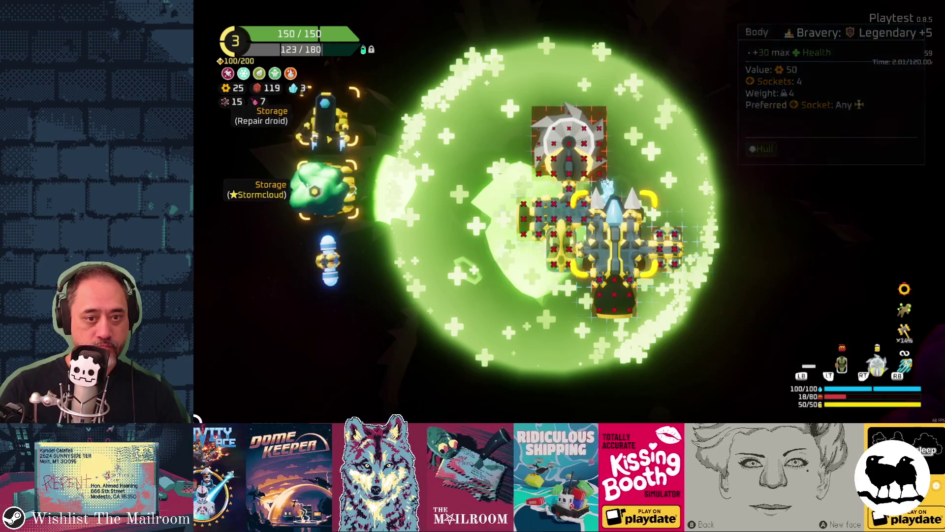
pyautogui.press('Right')
pyautogui.press('Return')
pyautogui.press('Left')
pyautogui.press('Left')
pyautogui.press('Return')
# Step: Attach Stormcloud to the ship's right side
pyautogui.press('Up')
pyautogui.press('Return')
pyautogui.press('Right')
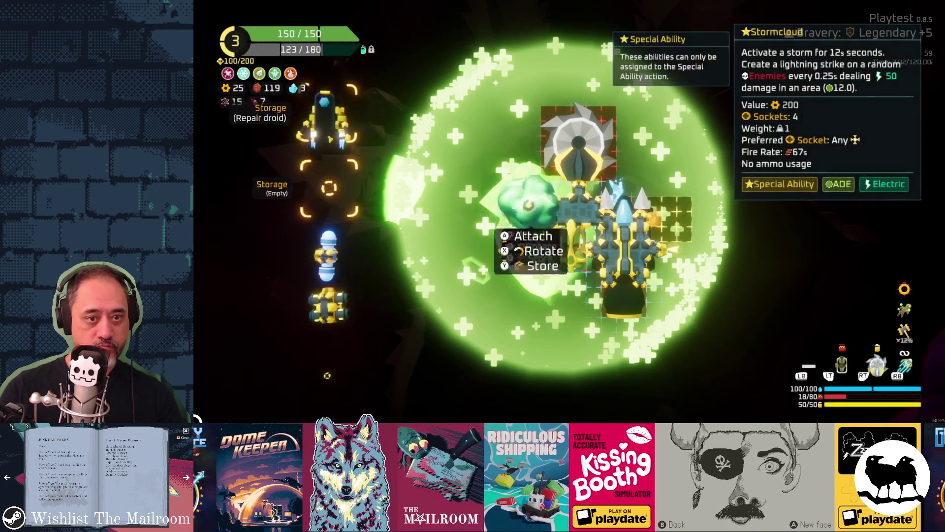
pyautogui.press('Right')
pyautogui.press('Return')
# Step: Reattach the Double Shield to the ship and adjust its position
pyautogui.press('Left')
pyautogui.press('Left')
pyautogui.press('Up')
pyautogui.press('Return')
pyautogui.press('Right')
pyautogui.press('Right')
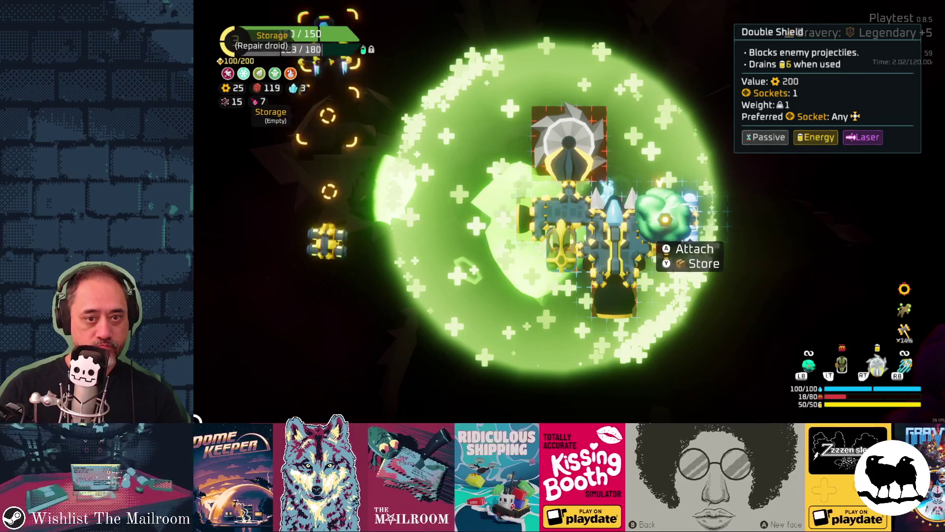
pyautogui.press('Return')
pyautogui.press('Left')
pyautogui.press('Left')
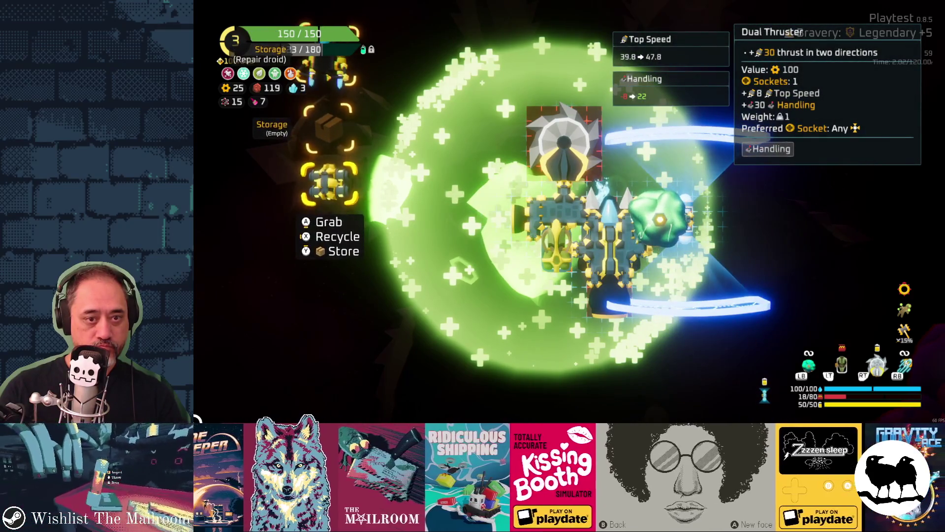
pyautogui.press('Right')
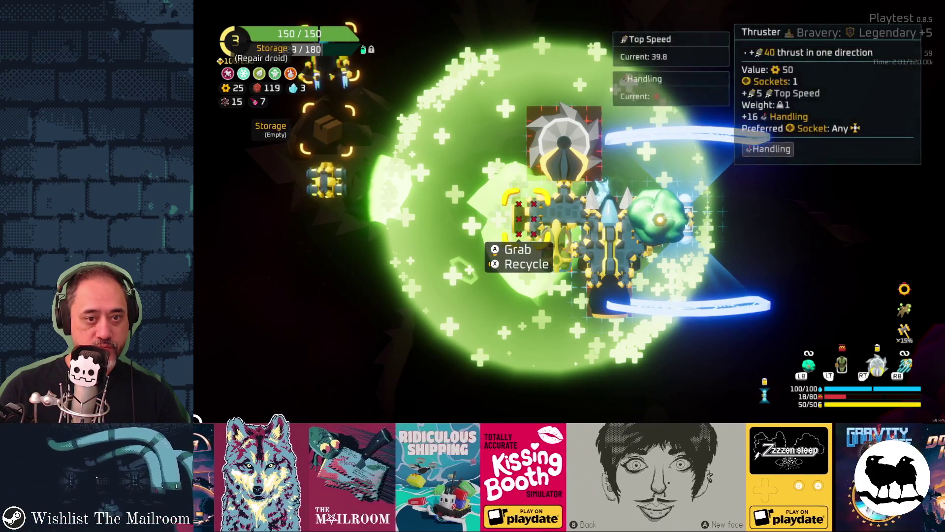
pyautogui.press('Right')
pyautogui.press('Return')
pyautogui.press('Left')
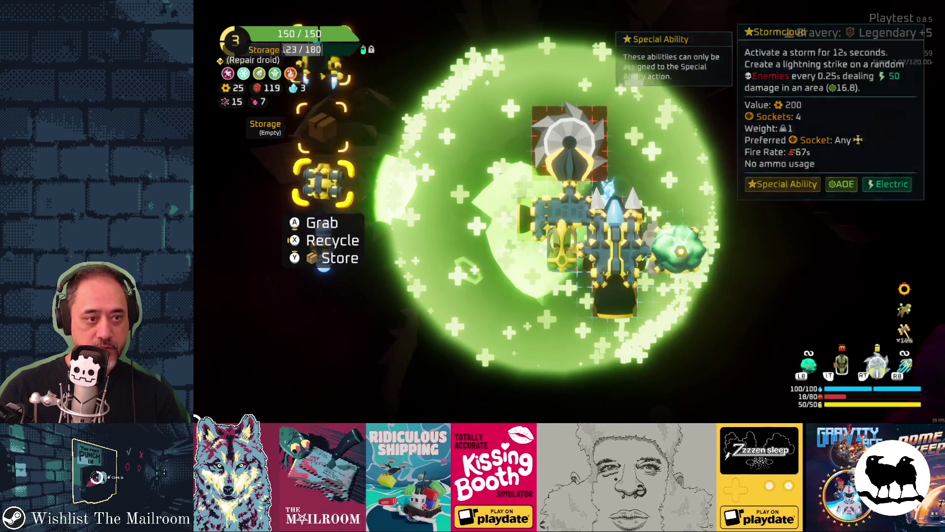
pyautogui.press('Right')
pyautogui.press('Return')
# Step: Reattach the stored Dual Thruster, leave the editor and open the crystal merchant's shop
pyautogui.press('Left')
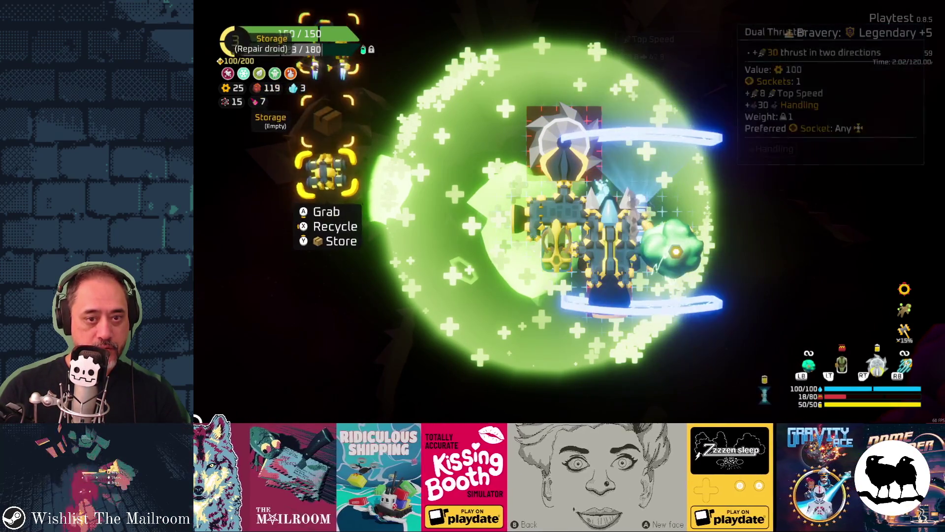
pyautogui.press('Return')
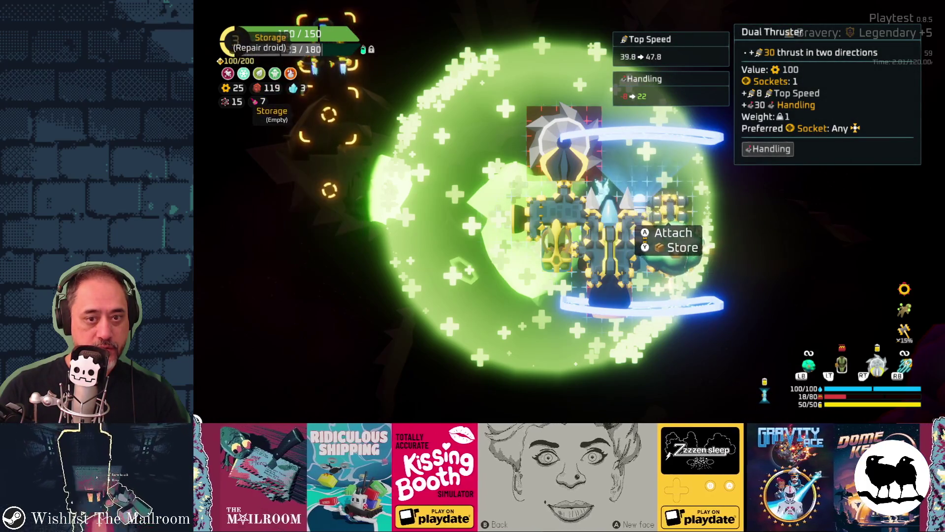
pyautogui.press('Return')
pyautogui.press('Left')
pyautogui.press('Escape')
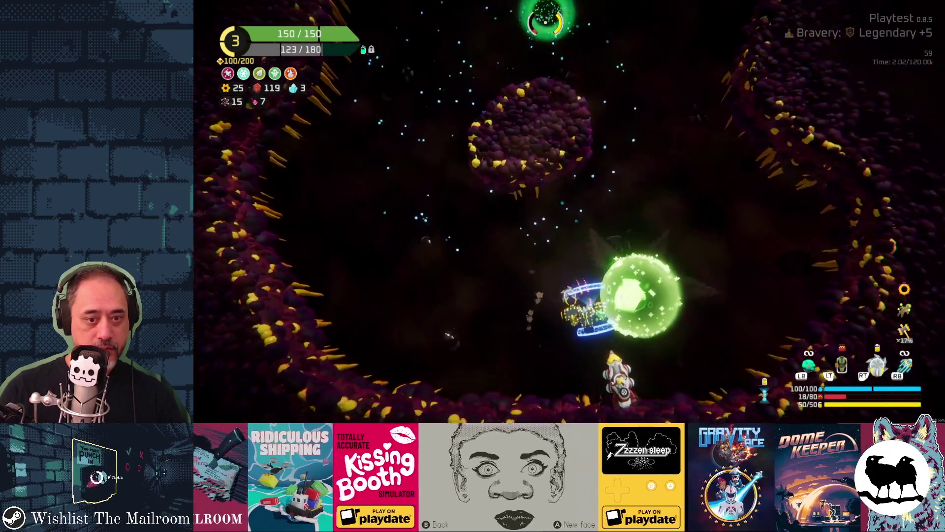
pyautogui.press('Return')
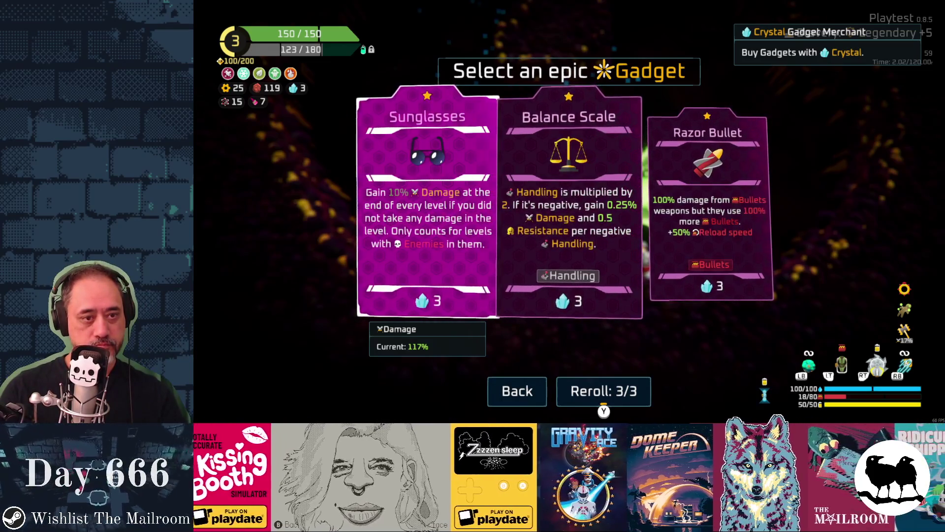
pyautogui.click(568, 202)
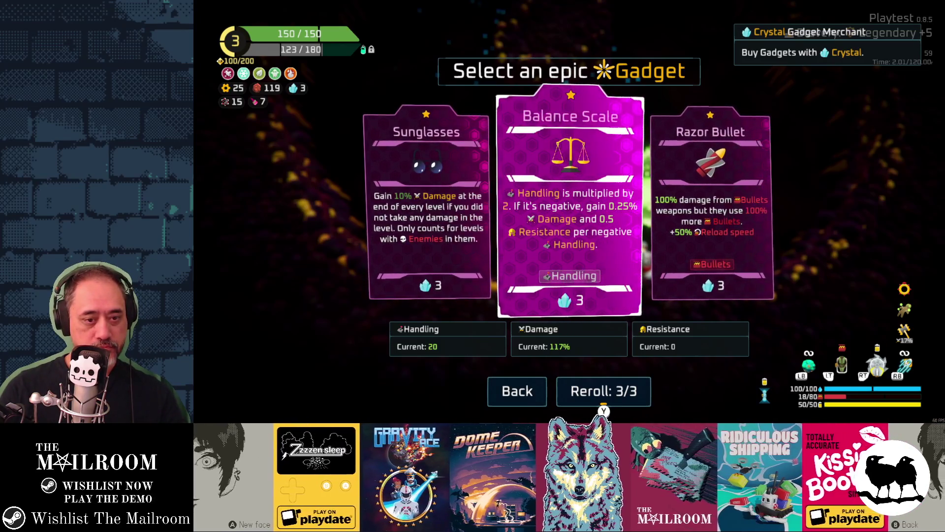
pyautogui.press('Right')
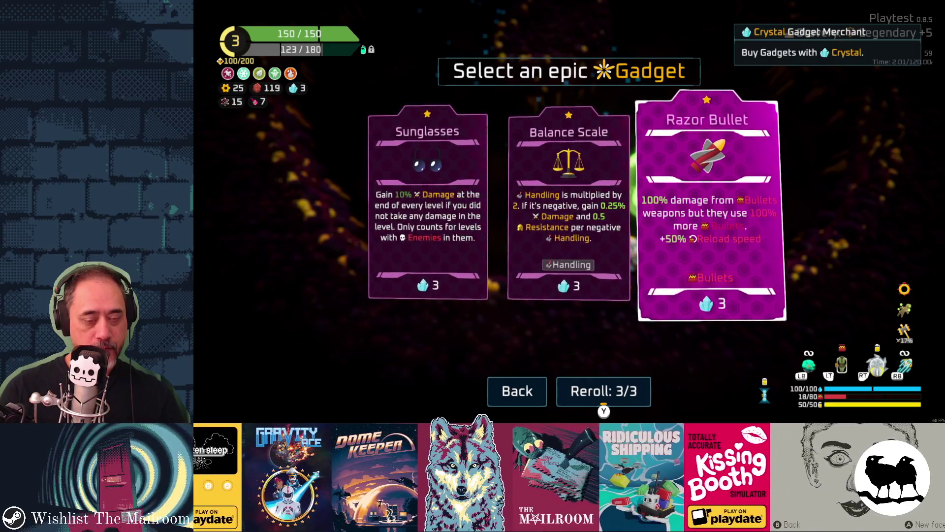
pyautogui.press('Escape')
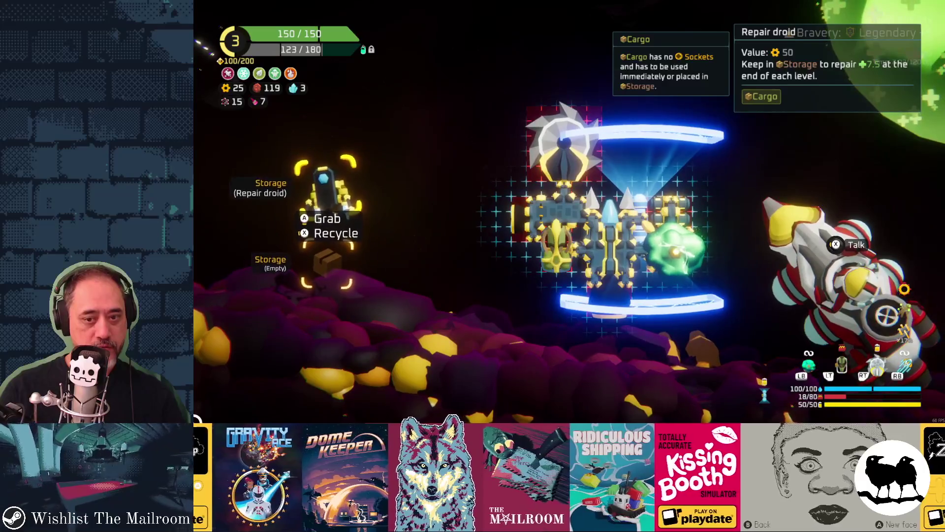
# Step: Check the Goo Launcher's stats in the ship stats panel
pyautogui.press('Tab')
pyautogui.press('Left')
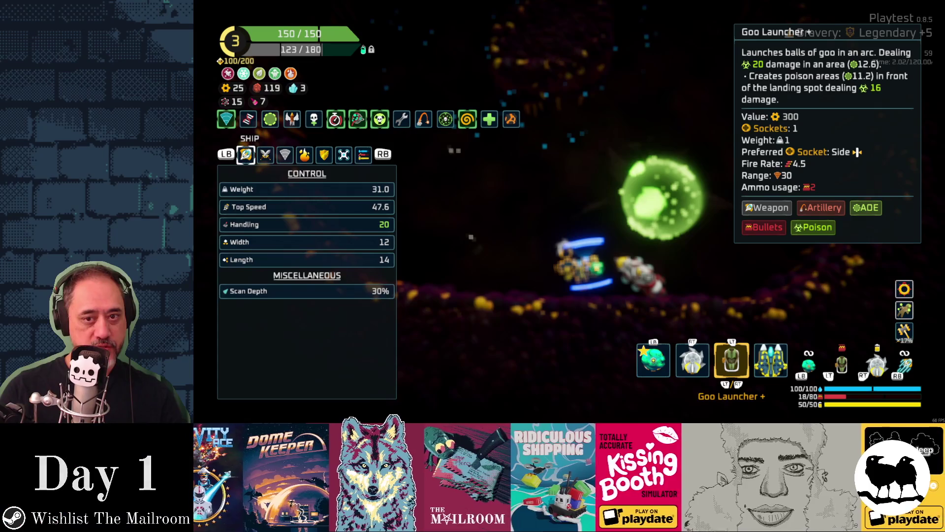
pyautogui.press('Tab')
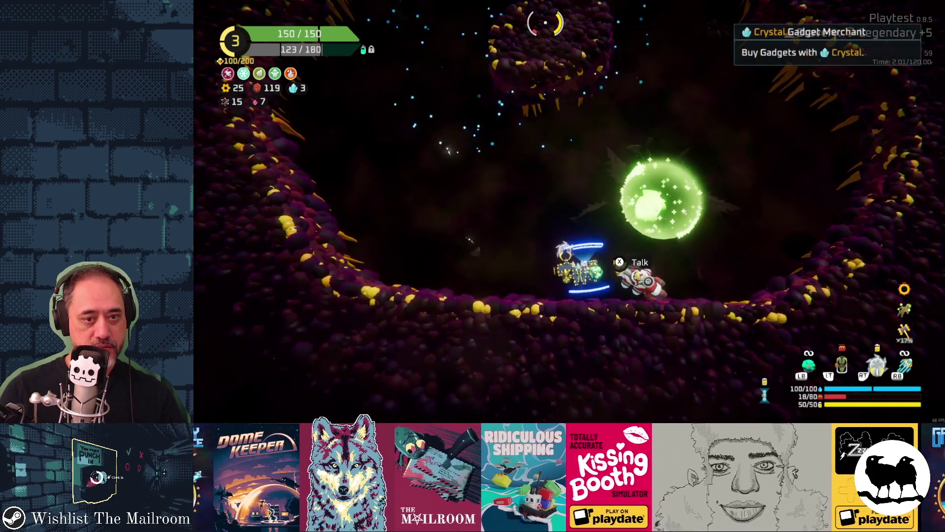
# Step: Reroll the epic gadget offers and look at the Singularity gadget
pyautogui.press('e')
pyautogui.press('r')
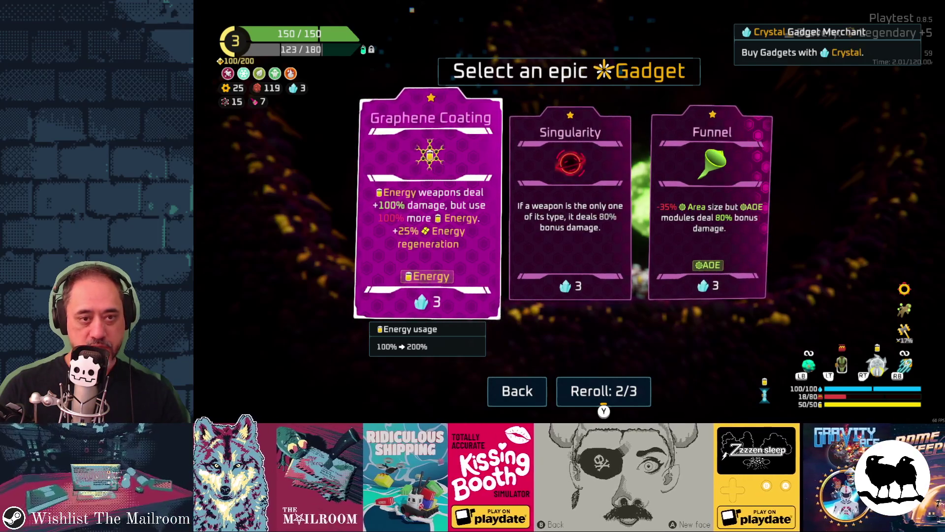
pyautogui.click(570, 207)
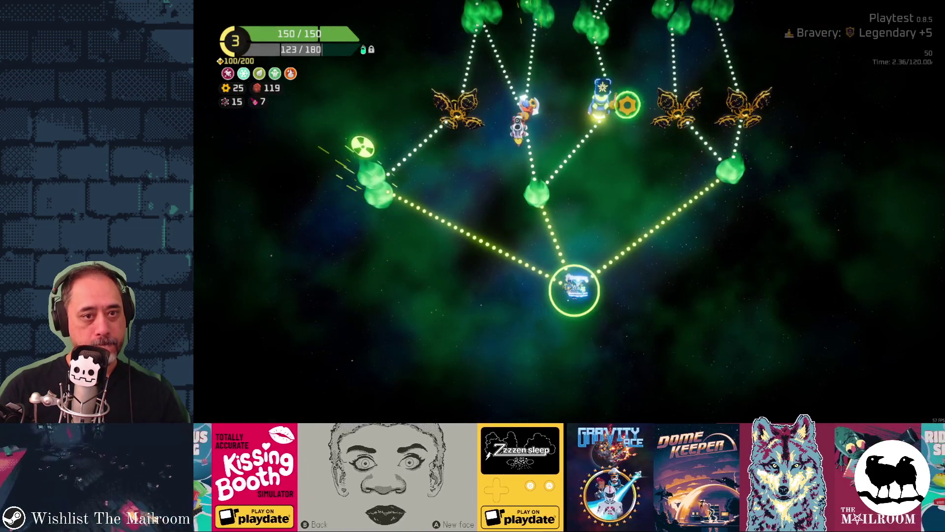
# Step: Compare the Drop point and Hideout nodes on the map, then travel to the nearby planet
pyautogui.press('Up')
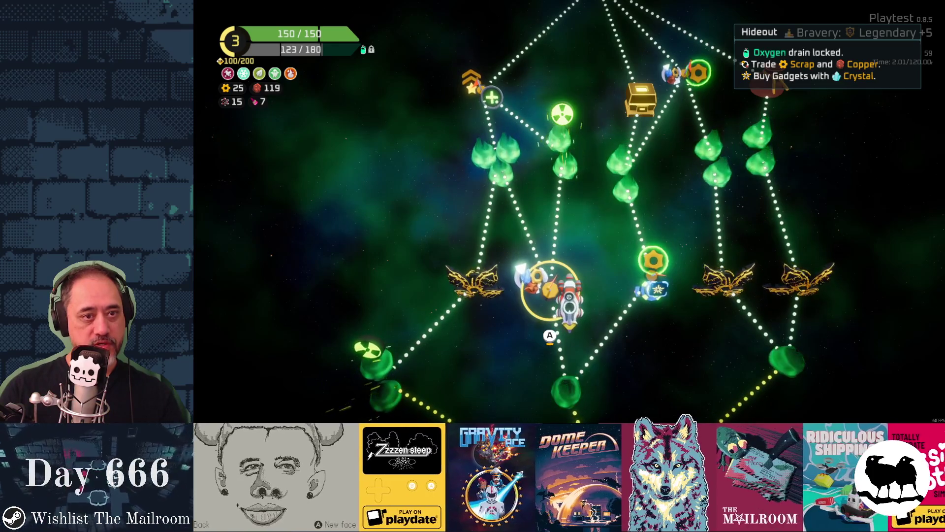
pyautogui.press('Up')
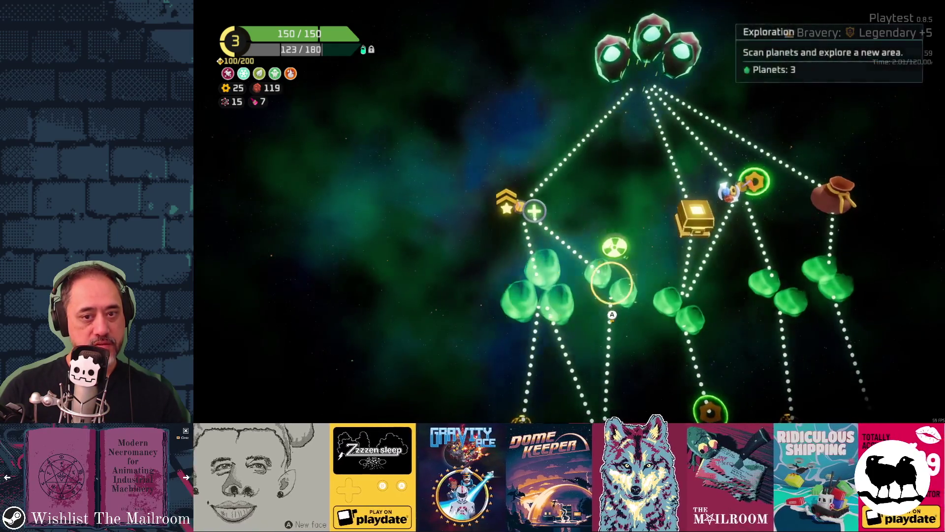
pyautogui.press('Right')
pyautogui.press('Right')
pyautogui.press('Right')
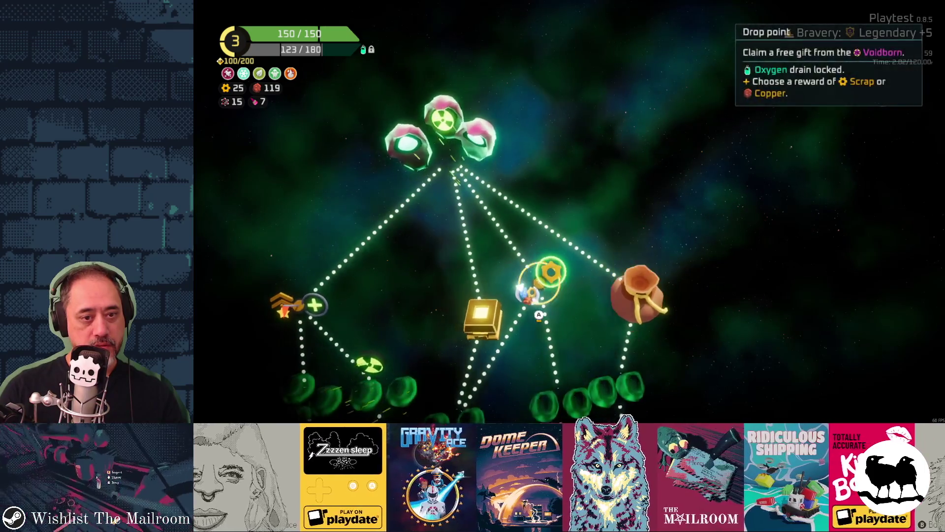
pyautogui.press('Left')
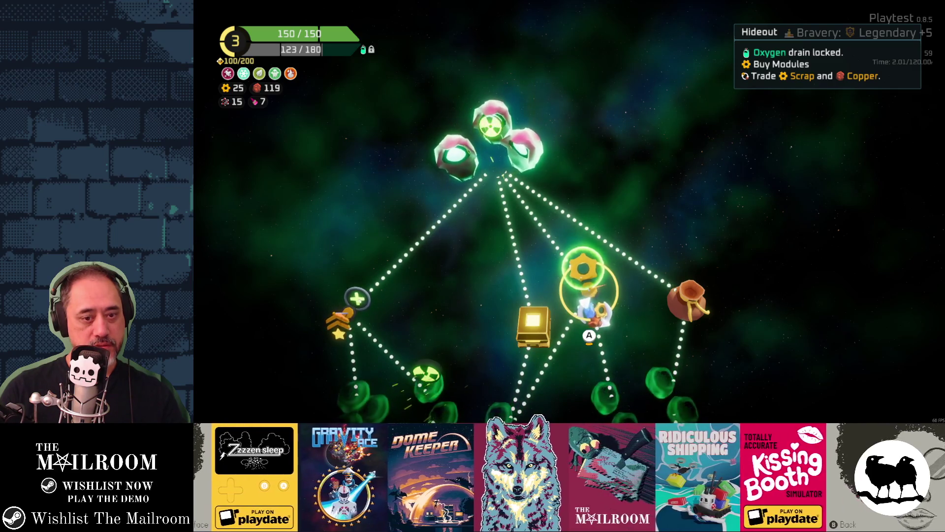
pyautogui.press('Down')
pyautogui.press('Down')
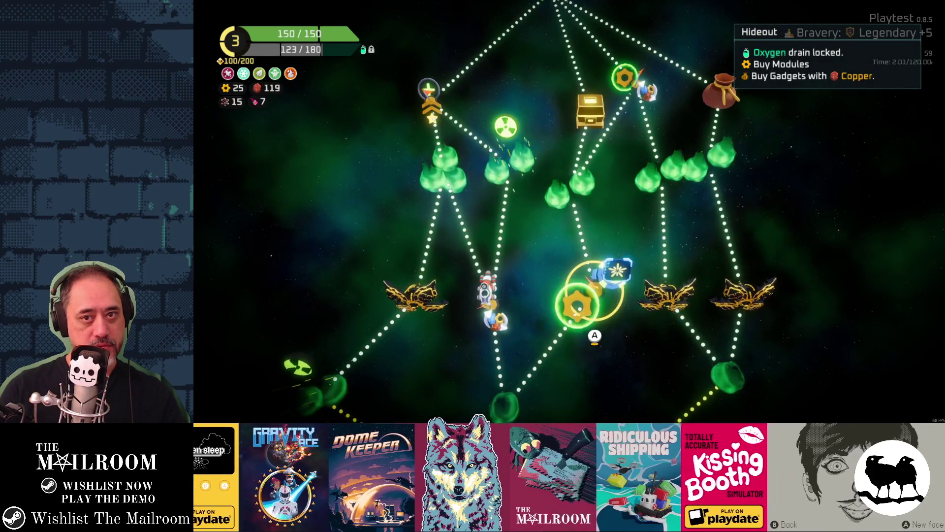
pyautogui.press('Down')
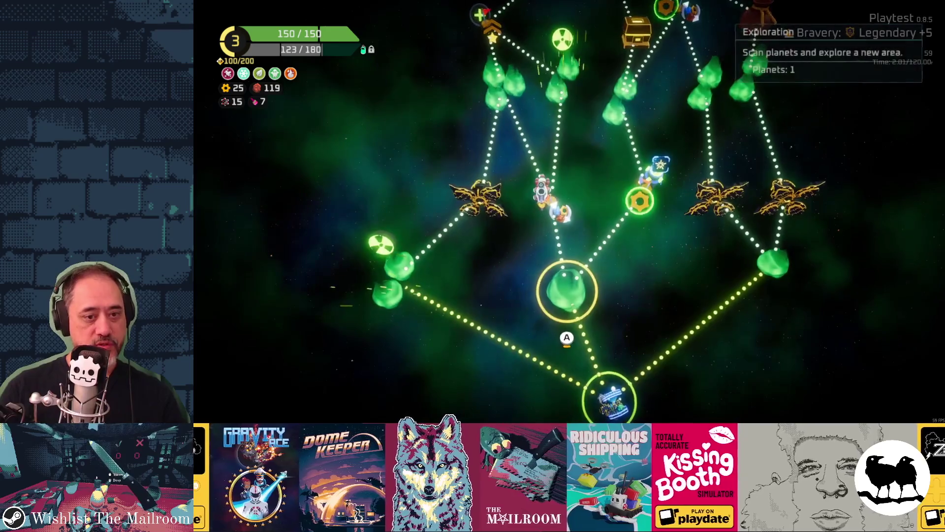
pyautogui.press('Up')
pyautogui.press('Up')
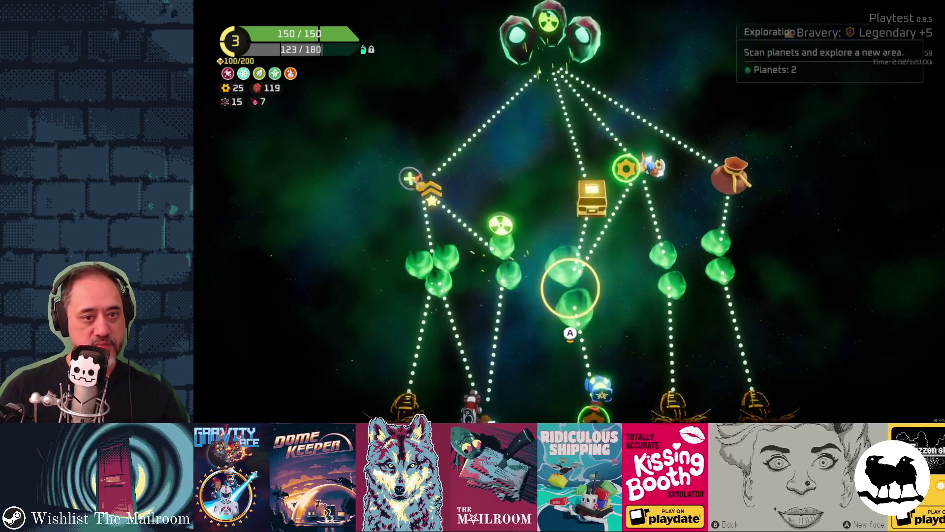
pyautogui.press('Left')
pyautogui.press('Right')
pyautogui.press('Down')
pyautogui.press('Down')
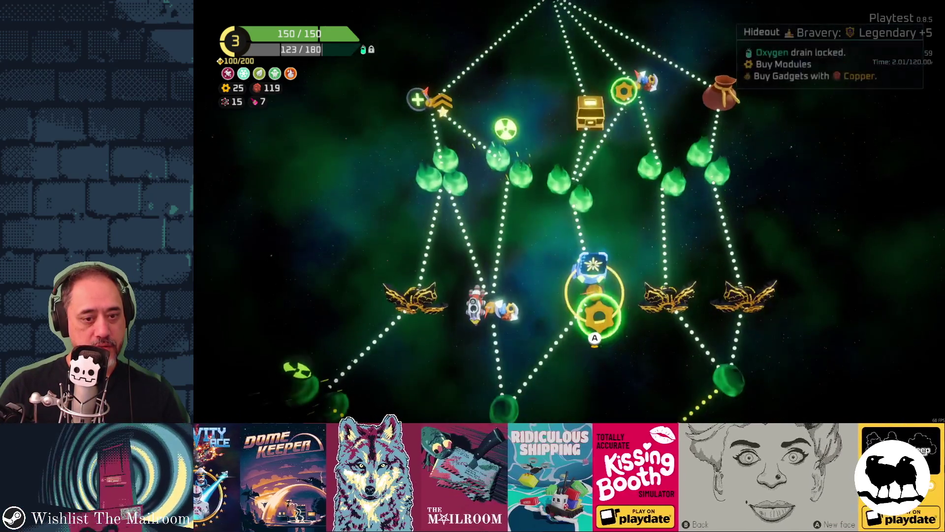
pyautogui.press('Down')
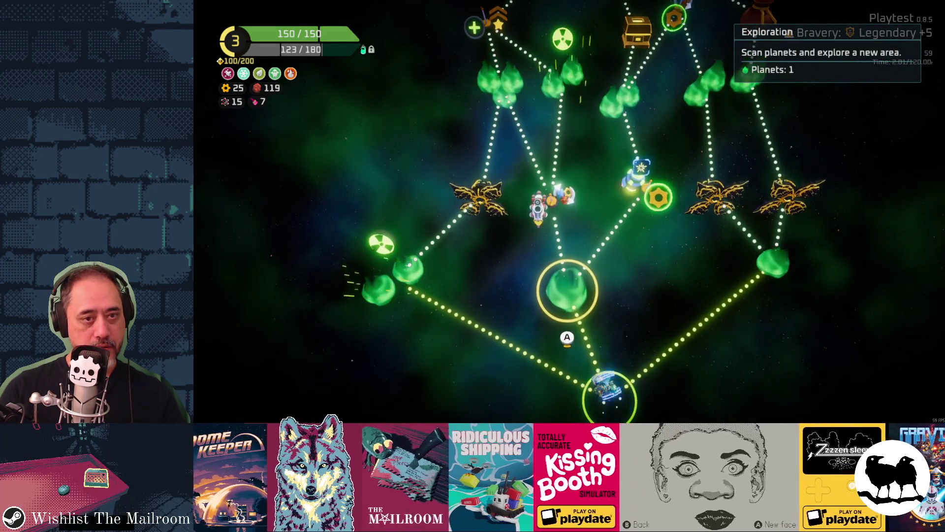
pyautogui.press('Return')
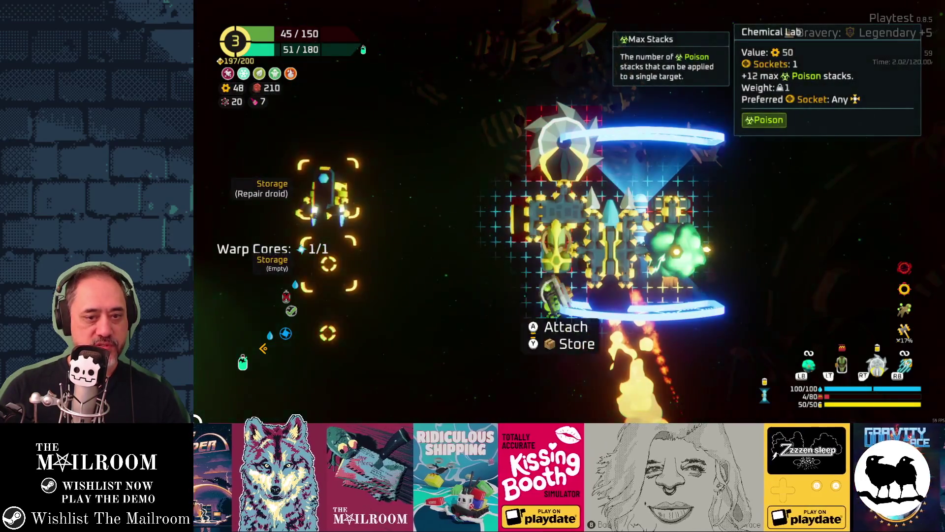
# Step: Take the Large Repair Kit from the Oxygen Station and consume it, restoring the hull to 80/150
pyautogui.press('Escape')
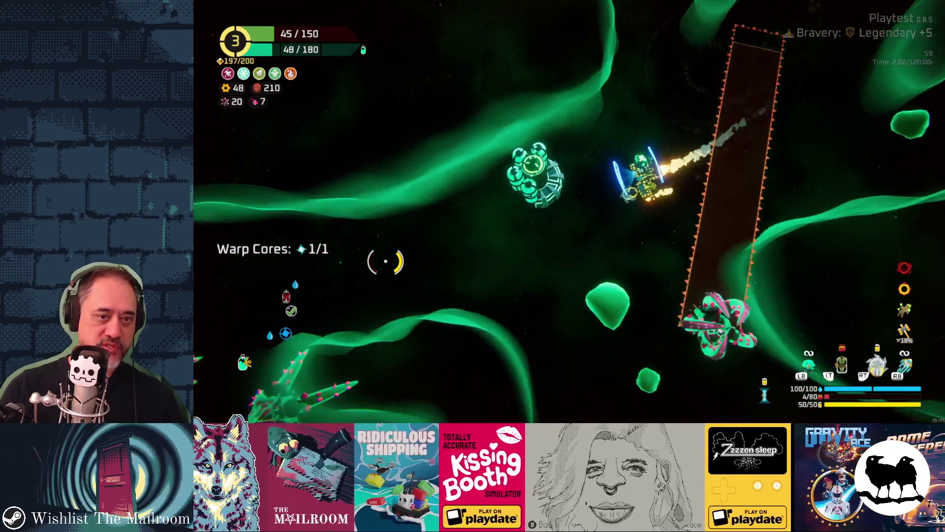
pyautogui.press('e')
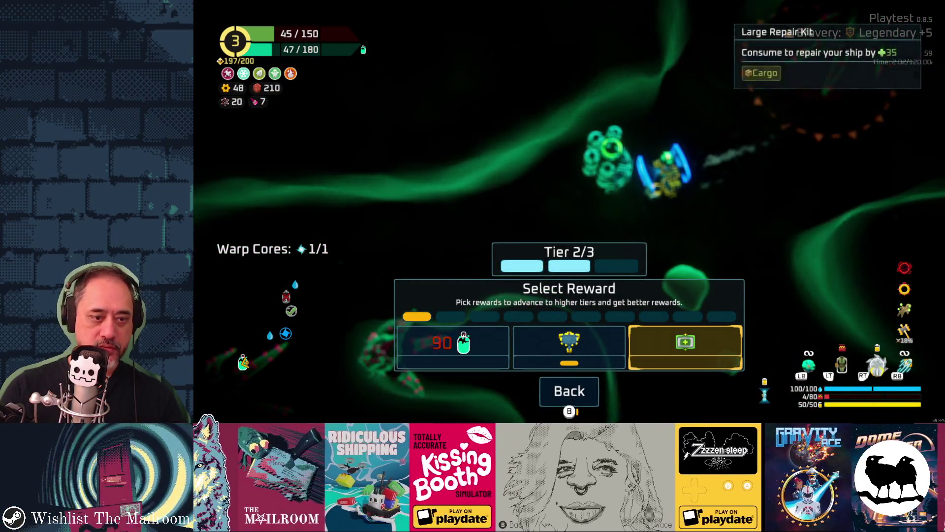
pyautogui.press('Return')
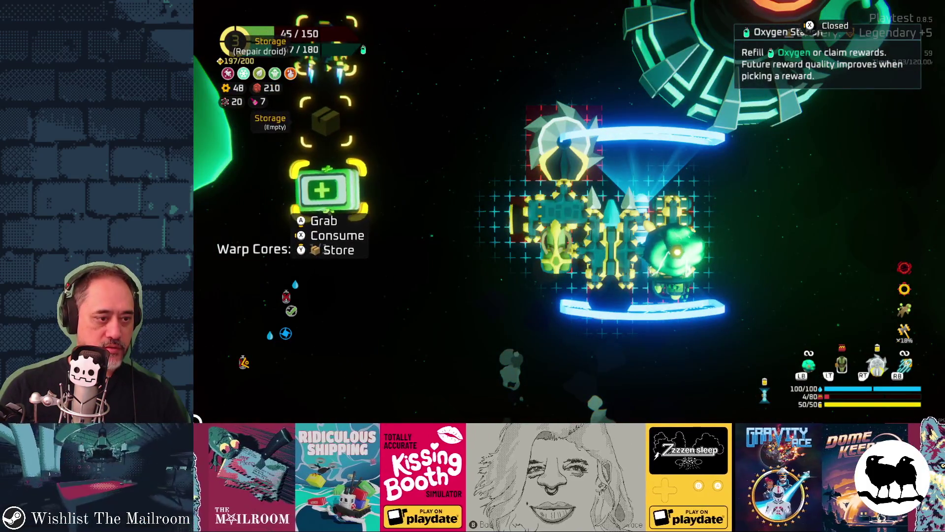
pyautogui.press('x')
pyautogui.press('Escape')
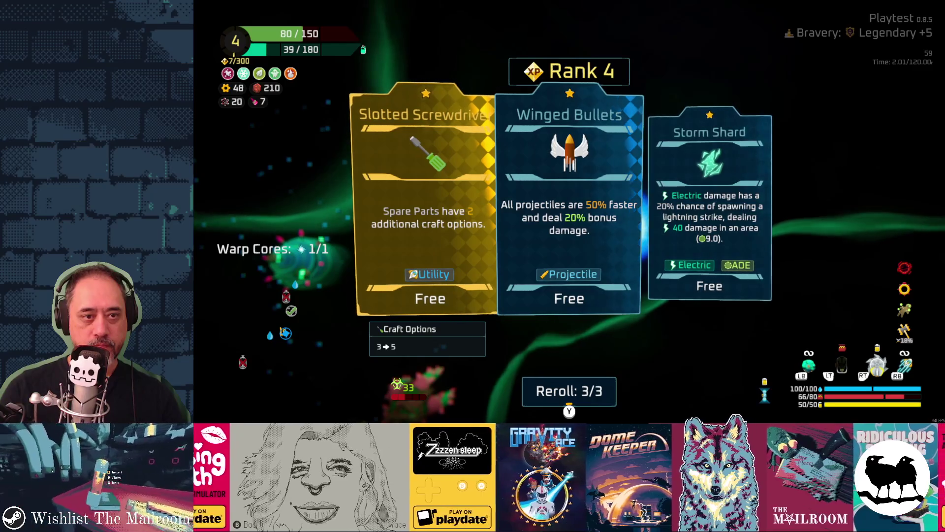
# Step: Reroll the Rank 4 upgrades once and take Heavy Spring for 30% lower Capsule Dash cooldown
pyautogui.press('y')
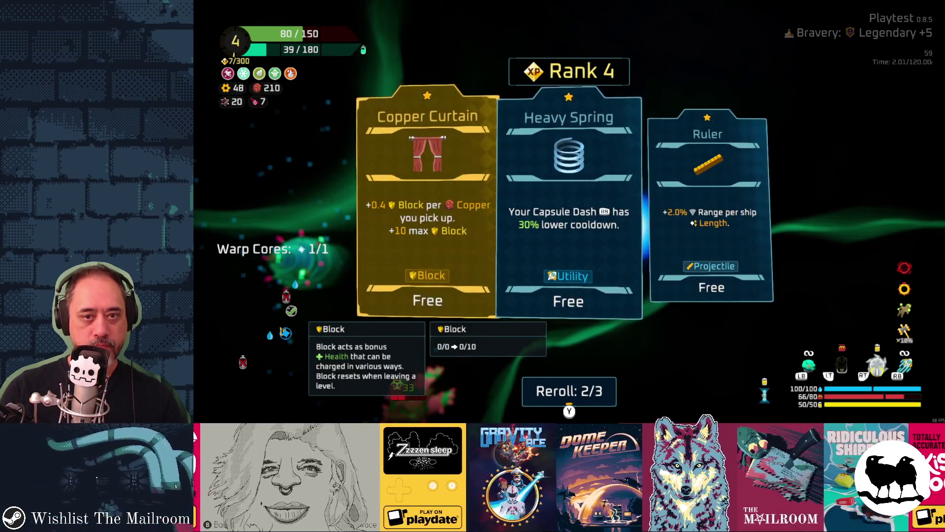
pyautogui.press('Right')
pyautogui.press('Return')
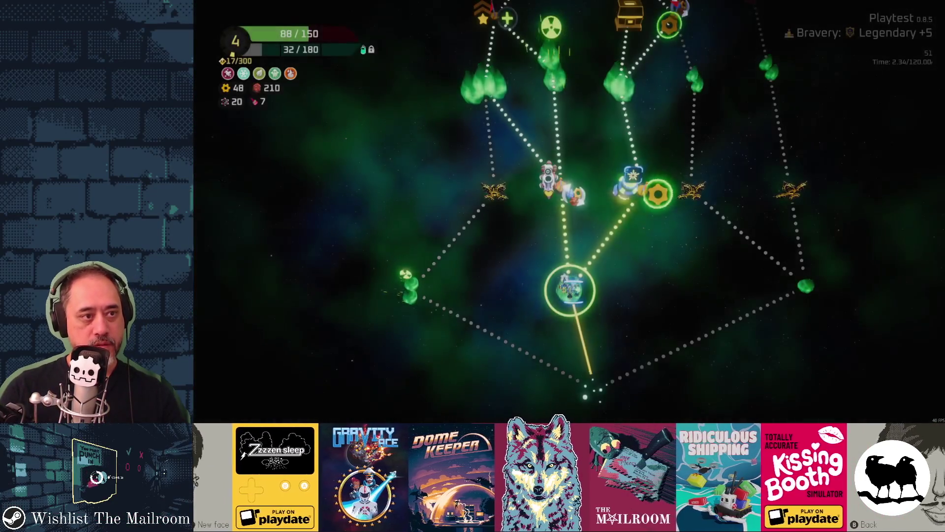
# Step: Select the Hideout node on the sector map and travel there
pyautogui.press('Up')
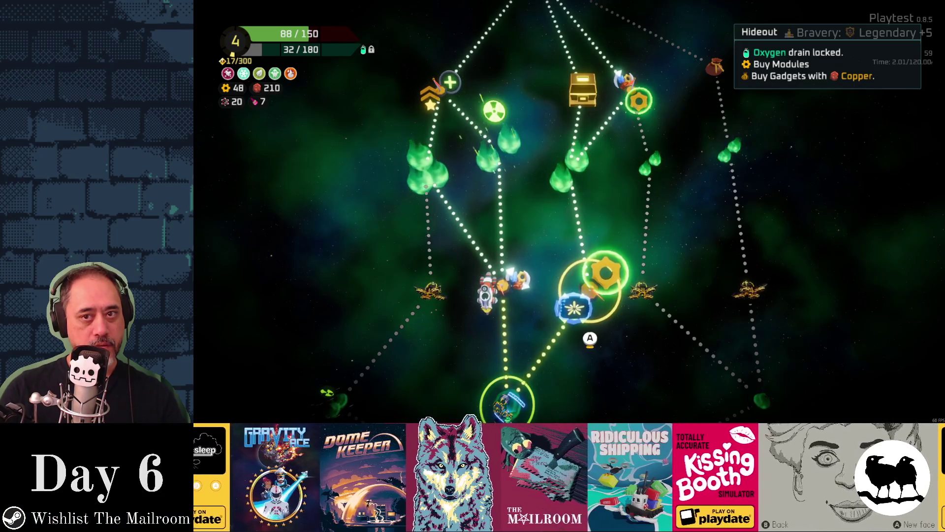
pyautogui.press('Return')
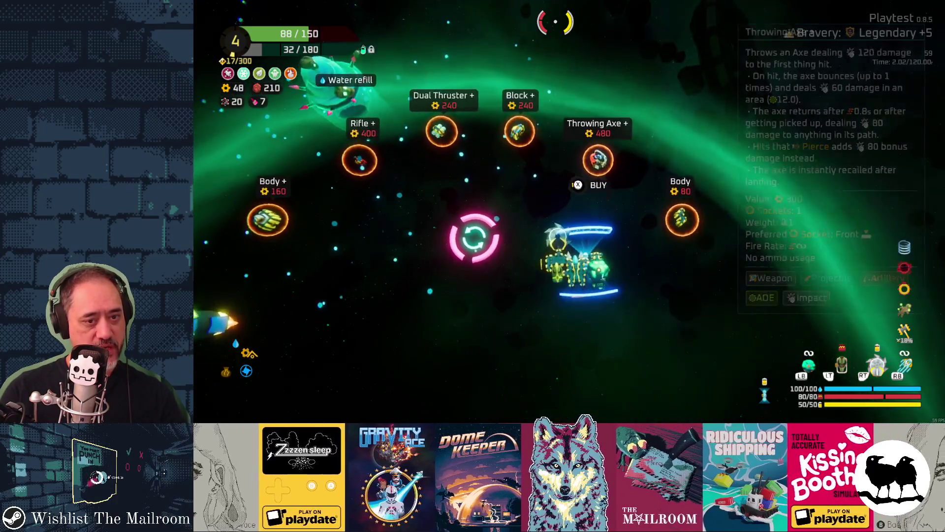
pyautogui.press('Tab')
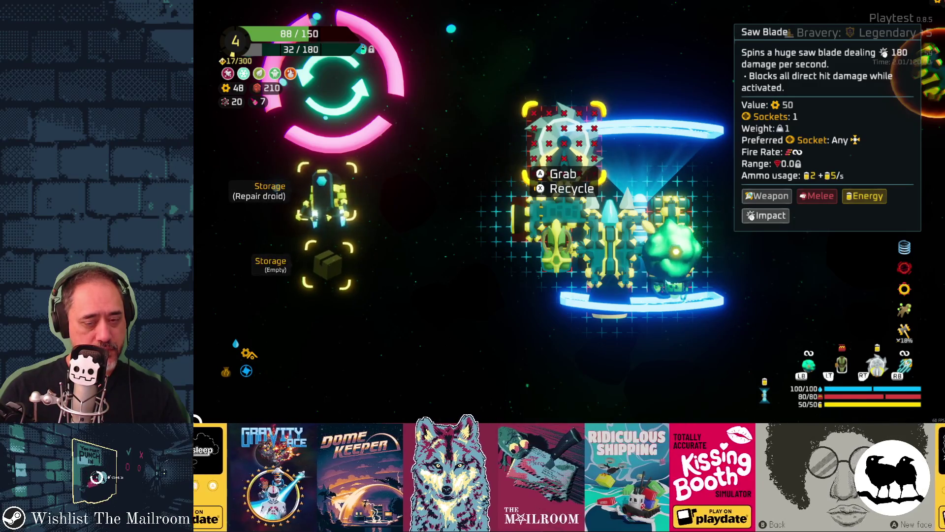
pyautogui.click(671, 211)
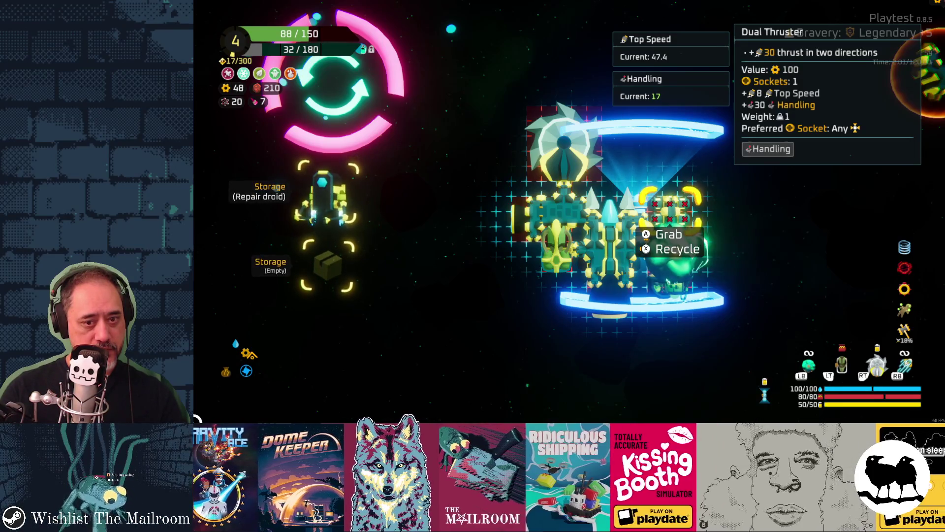
pyautogui.click(671, 281)
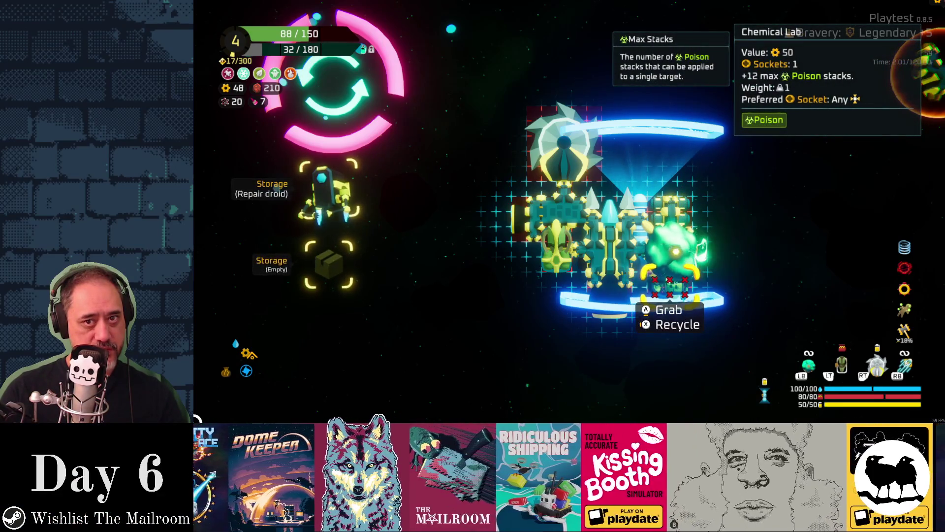
pyautogui.click(654, 224)
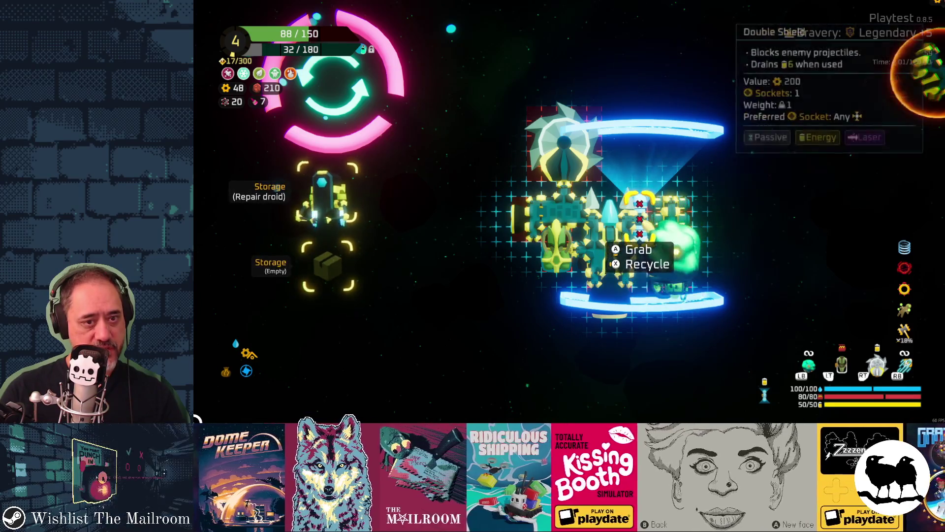
pyautogui.click(564, 143)
pyautogui.click(670, 210)
pyautogui.click(640, 218)
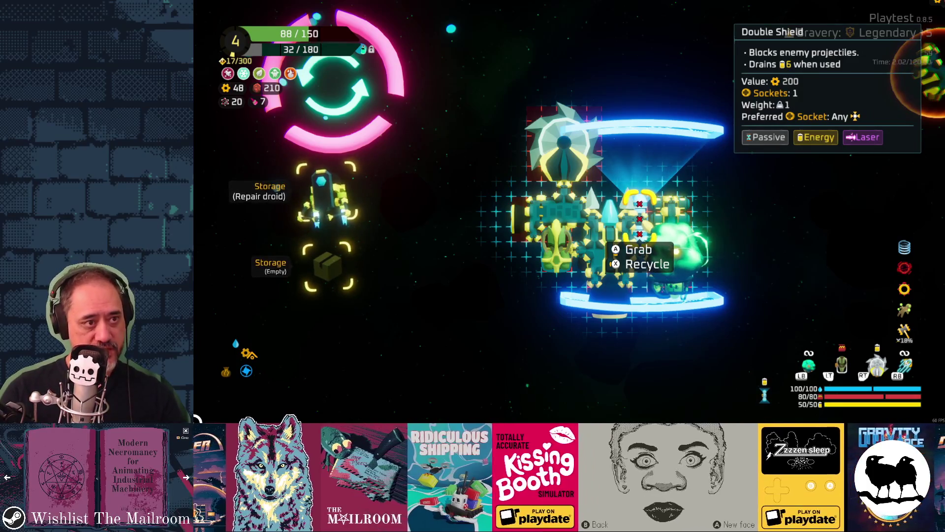
pyautogui.click(556, 241)
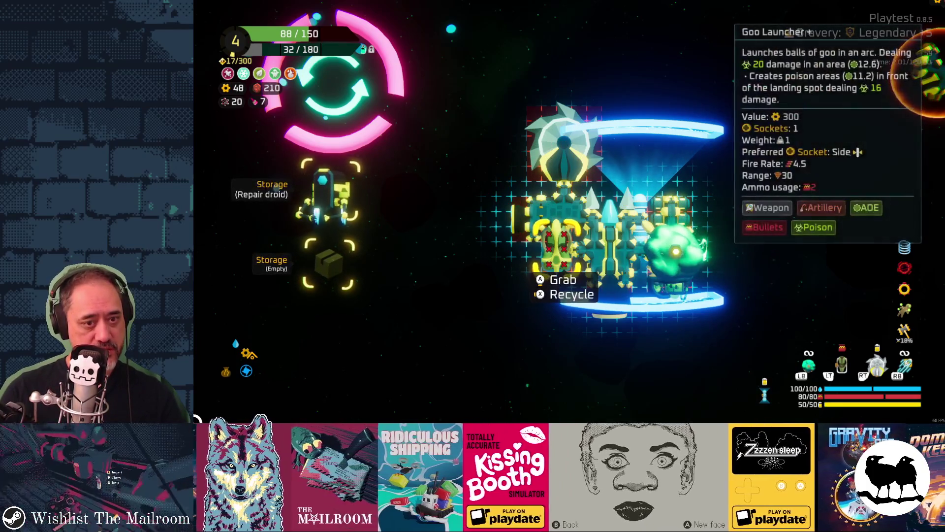
pyautogui.click(591, 231)
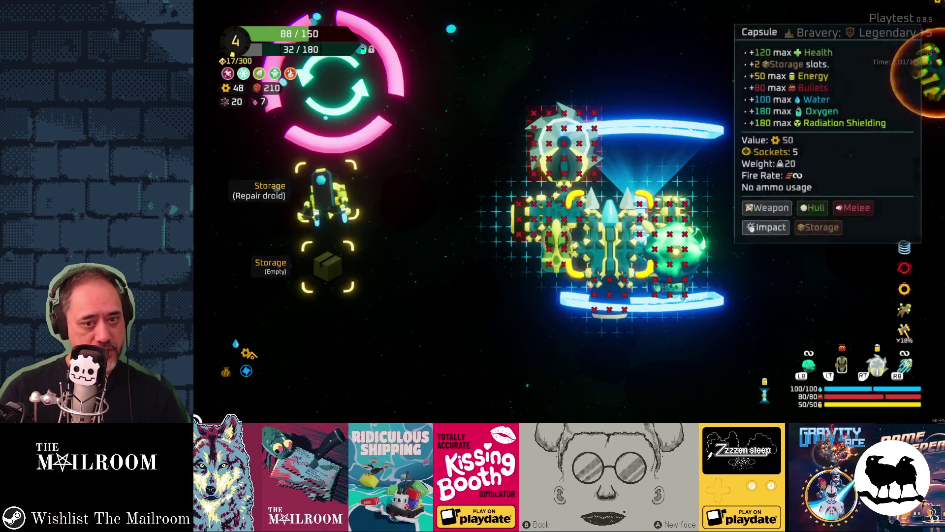
pyautogui.click(639, 218)
pyautogui.click(628, 202)
pyautogui.click(672, 234)
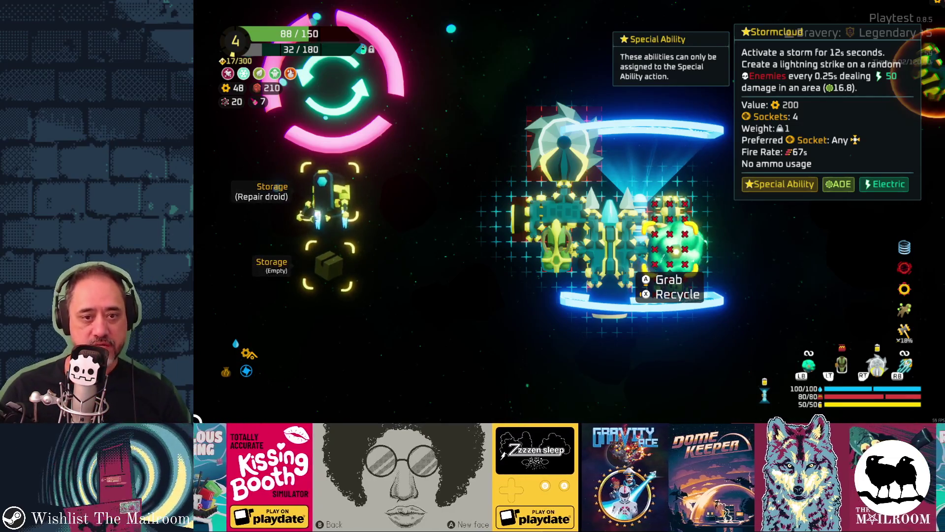
pyautogui.press('Left')
pyautogui.press('Right')
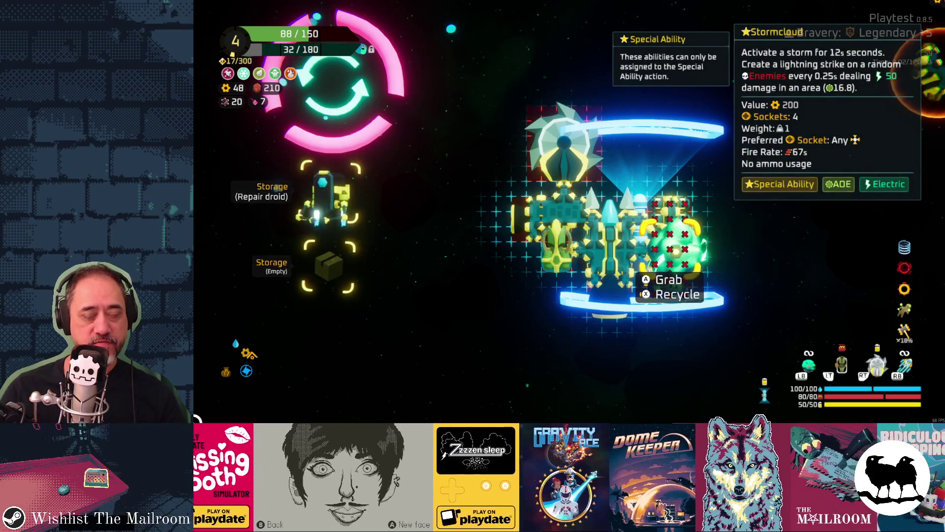
pyautogui.press('Up')
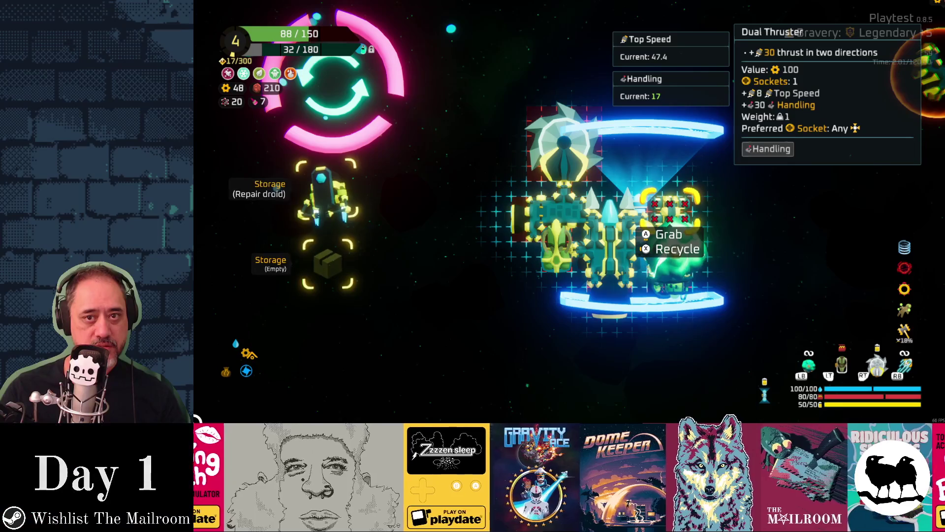
pyautogui.press('Down')
pyautogui.press('Down')
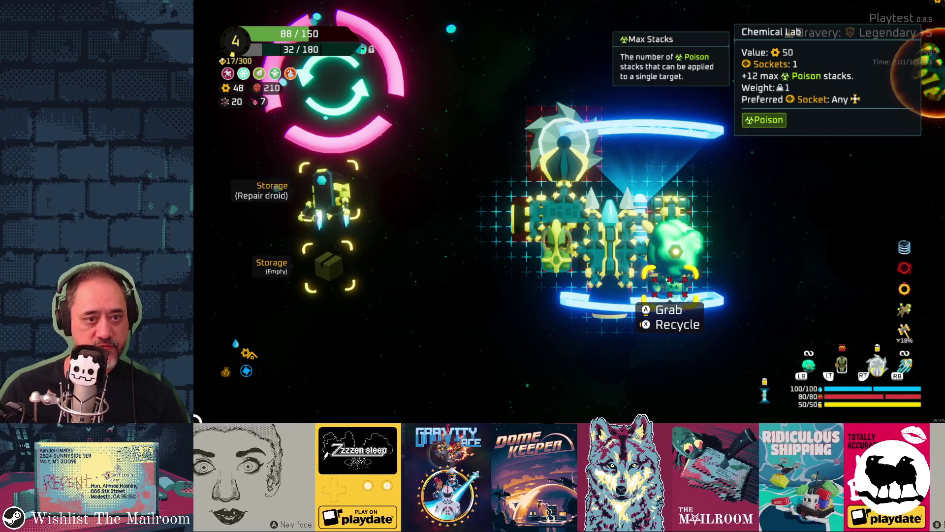
pyautogui.press('Up')
pyautogui.press('Left')
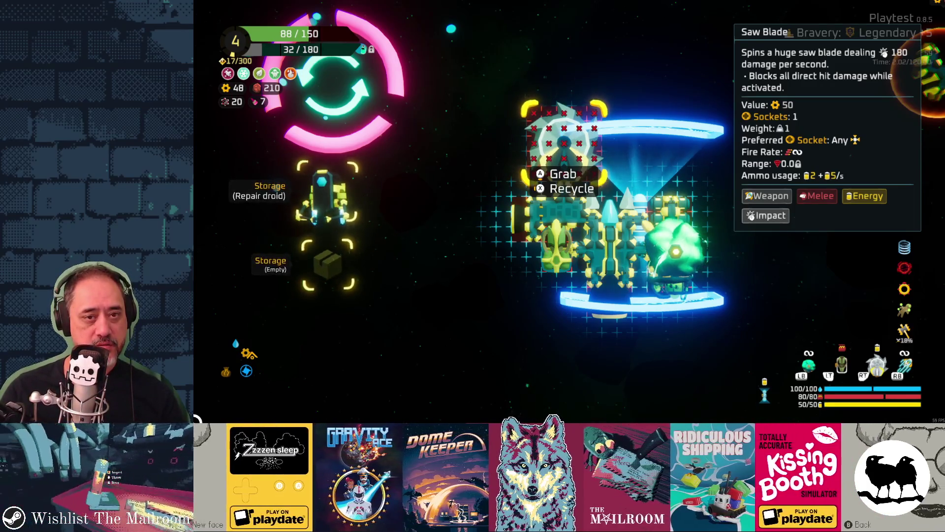
pyautogui.press('Escape')
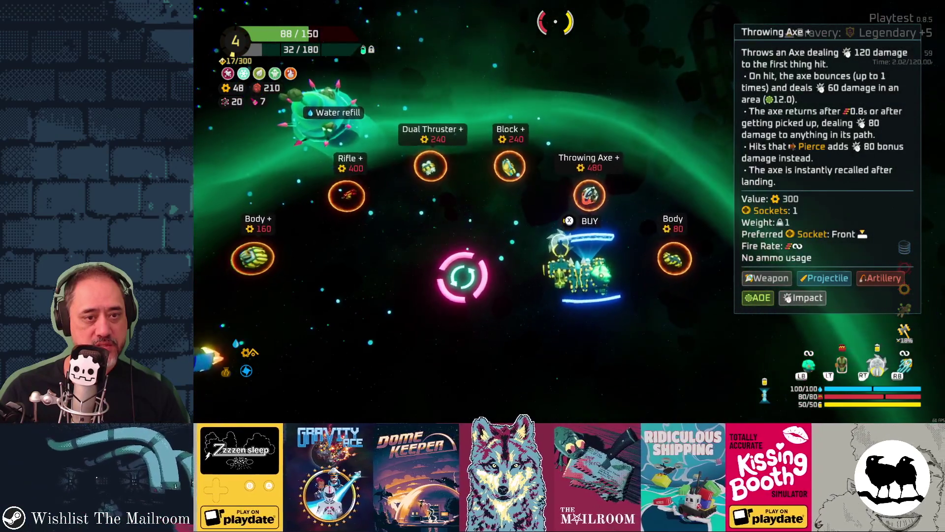
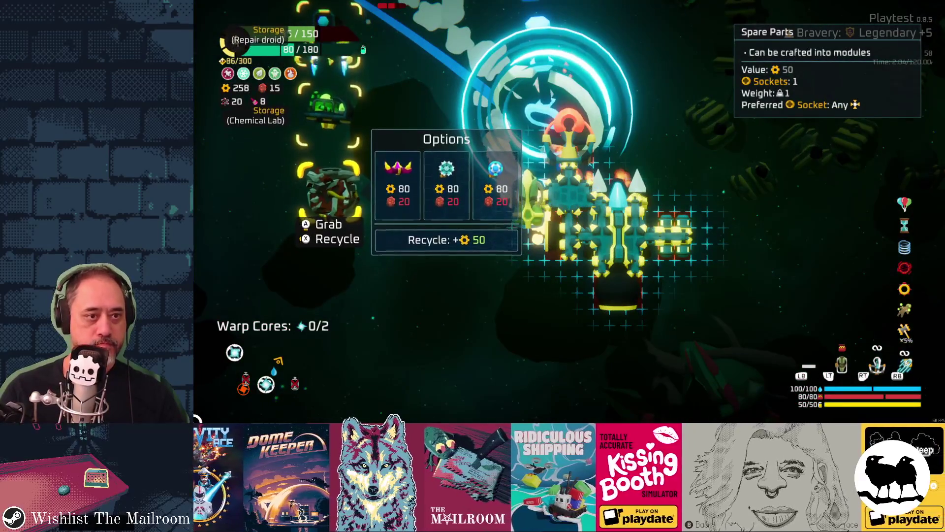
# Step: Preview the Quantum Beam craft option, then reopen the spare parts crafting options
pyautogui.click(396, 183)
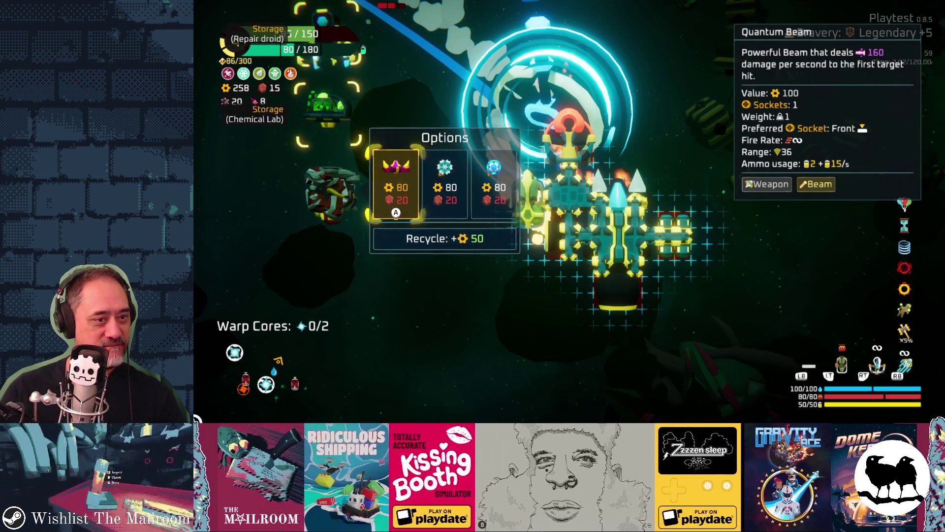
pyautogui.press('Escape')
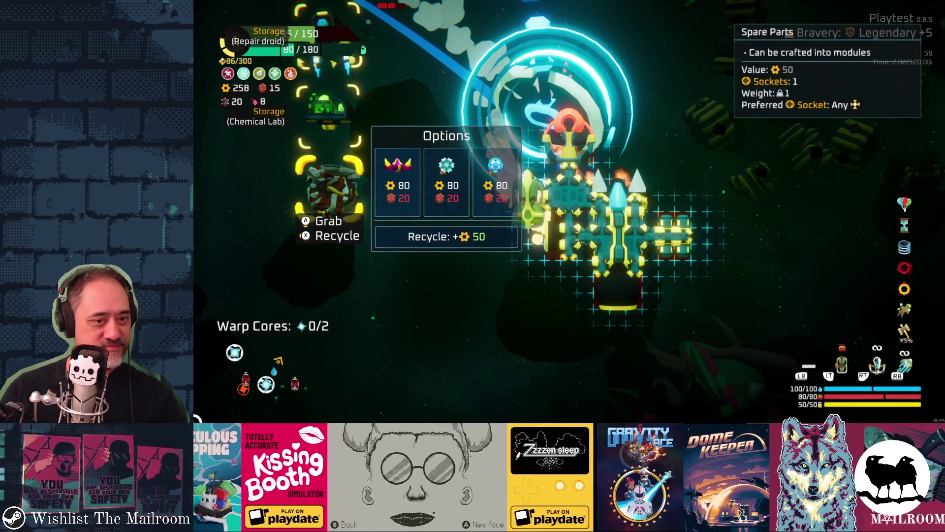
pyautogui.press('Escape')
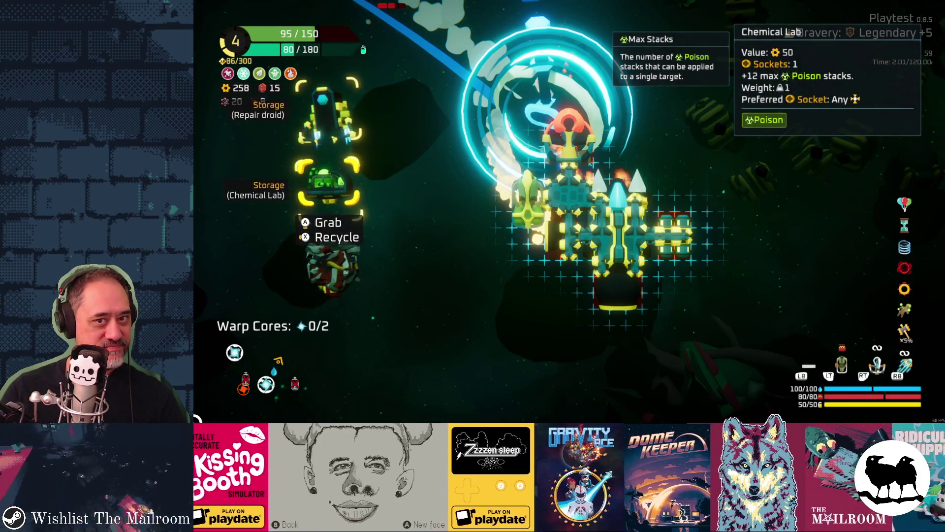
pyautogui.press('Down')
pyautogui.press('Return')
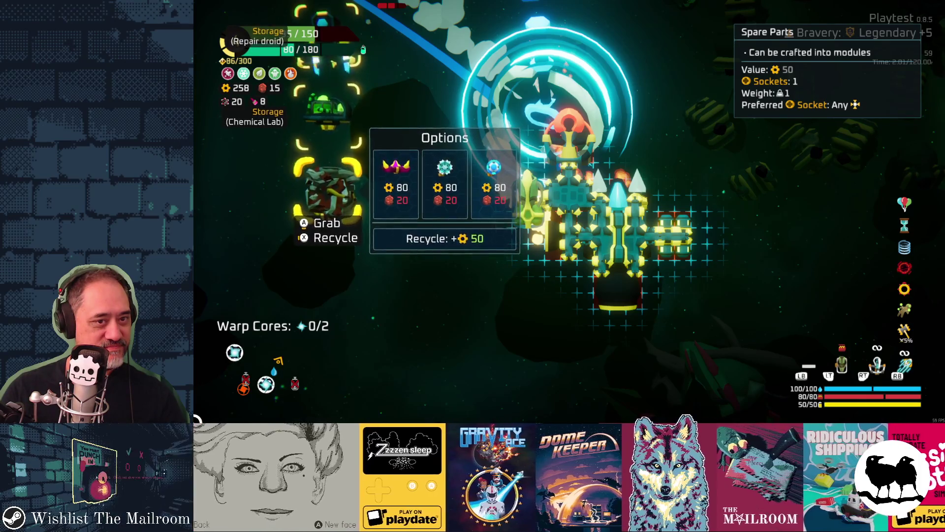
# Step: Inspect the Goo Launcher and Throwing Axe parts on the ship
pyautogui.press('Escape')
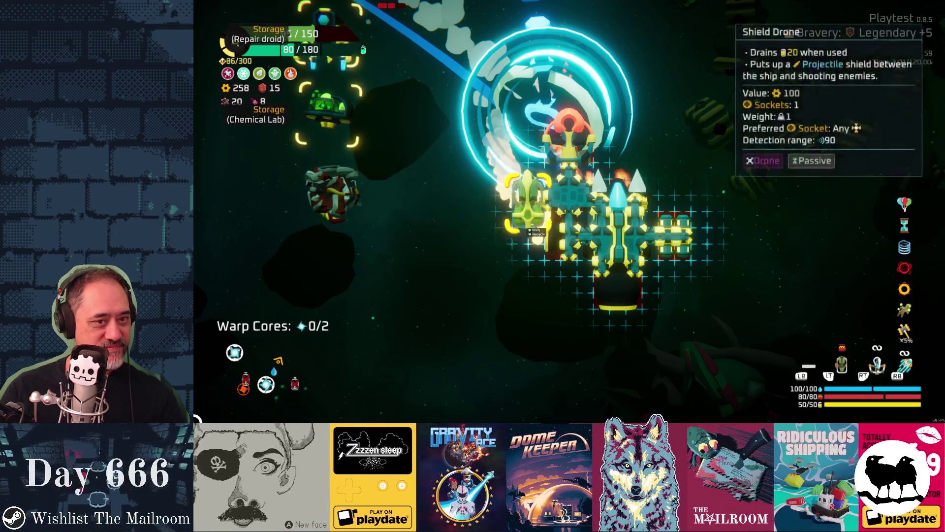
pyautogui.press('Right')
pyautogui.press('Up')
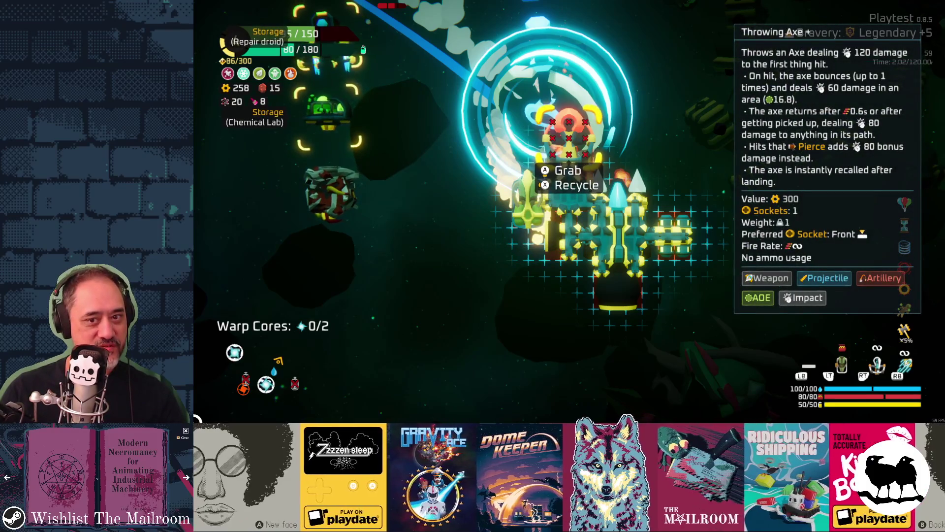
pyautogui.press('Left')
pyautogui.press('Return')
pyautogui.press('Escape')
# Step: Browse the spare parts craft options again without crafting, then leave ship-building
pyautogui.press('Return')
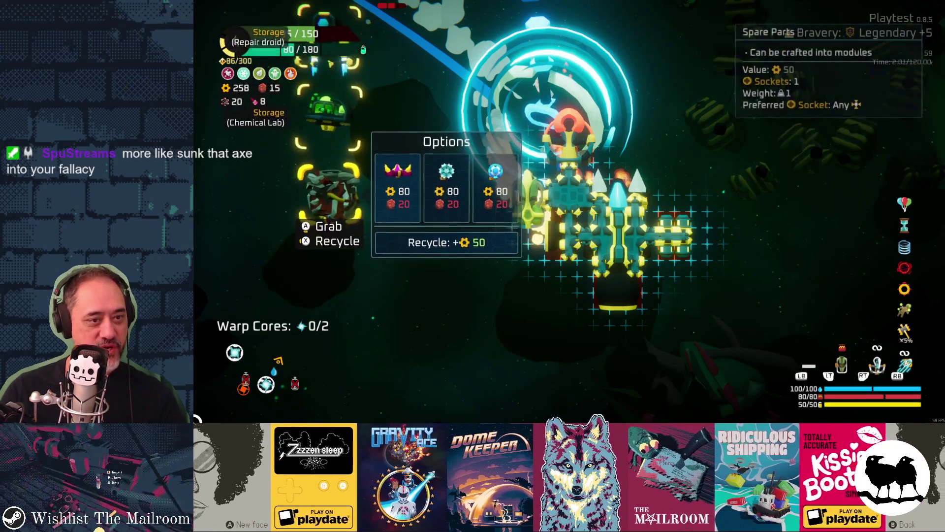
pyautogui.press('Right')
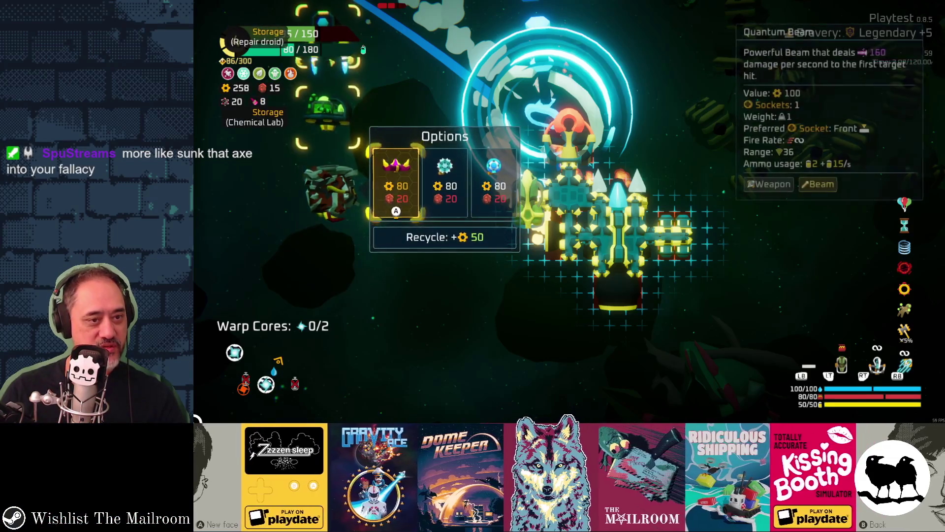
pyautogui.press('Right')
pyautogui.press('Escape')
pyautogui.press('Right')
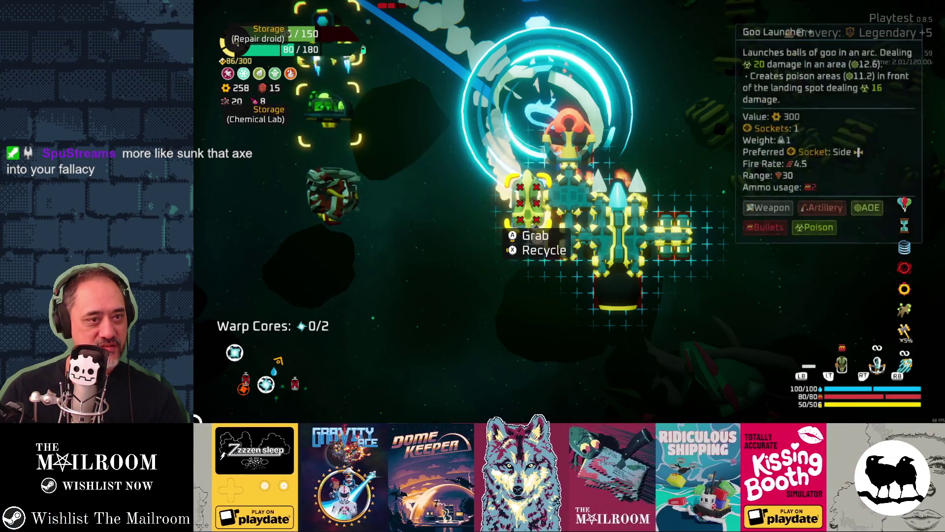
pyautogui.press('Left')
pyautogui.press('Return')
pyautogui.press('Escape')
pyautogui.press('Right')
pyautogui.press('Left')
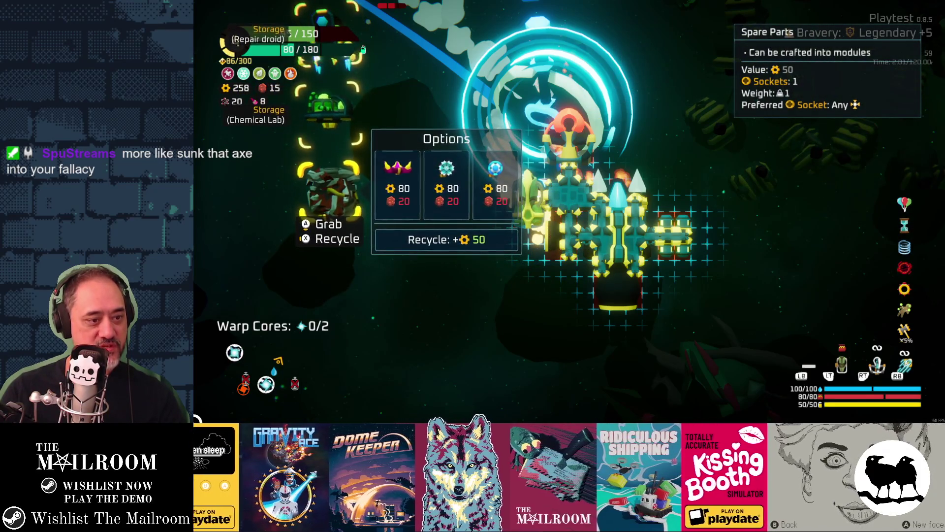
pyautogui.press('Escape')
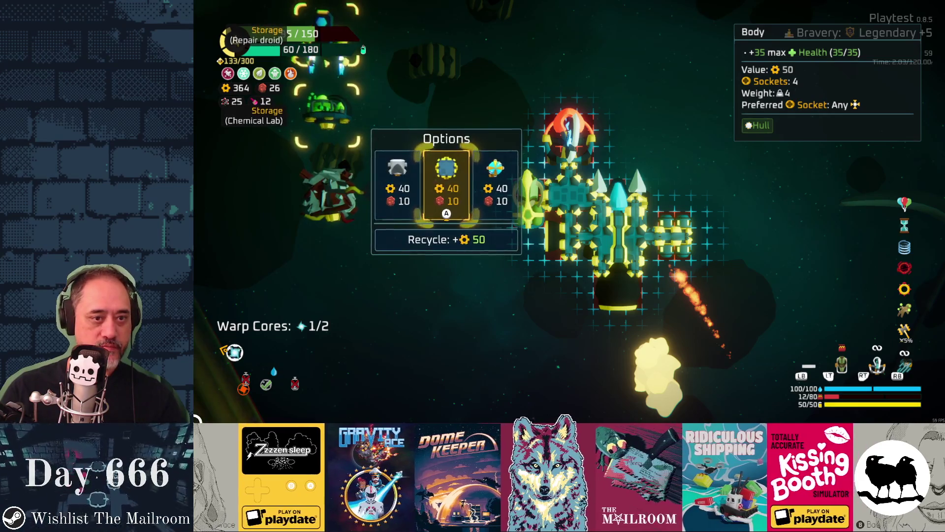
# Step: Craft the spare parts into the middle Body module for 40 gold and 10 copper
pyautogui.press('Return')
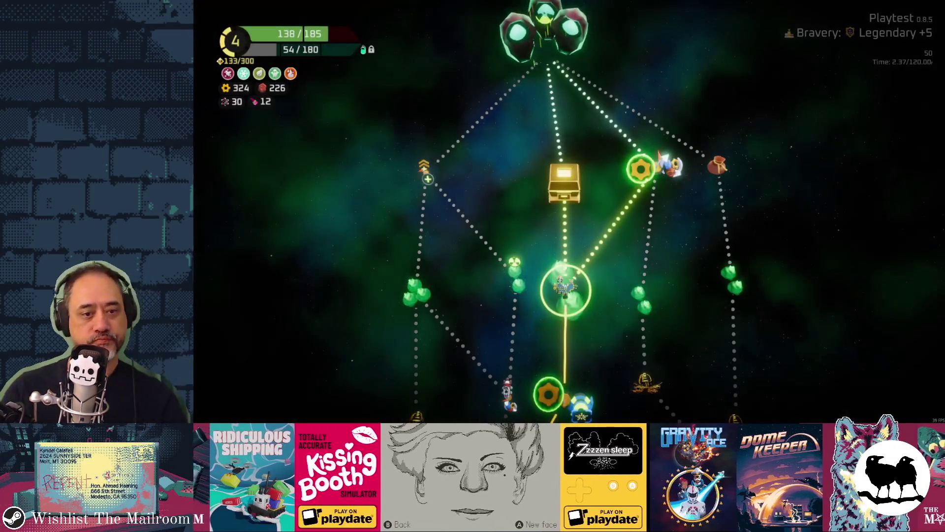
# Step: Select the Hideout gear node on the sector map and warp to it
pyautogui.press('Up')
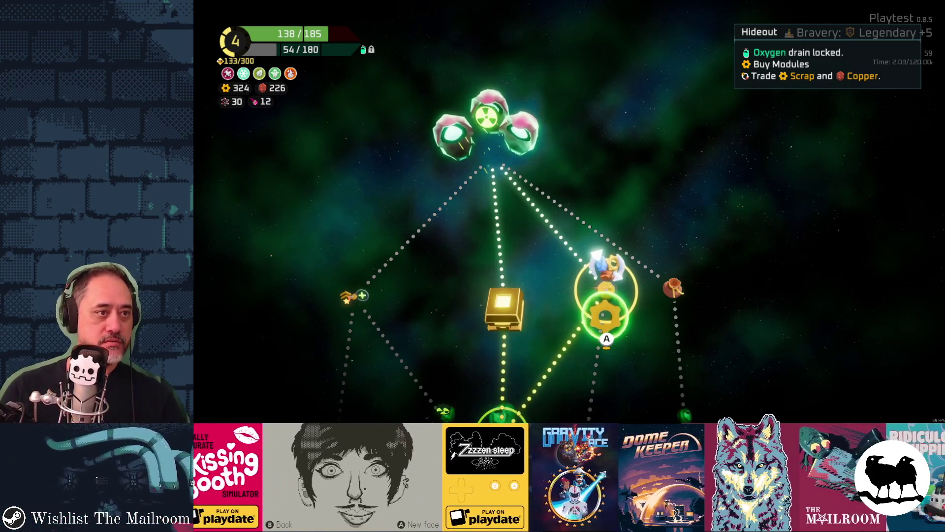
pyautogui.press('Return')
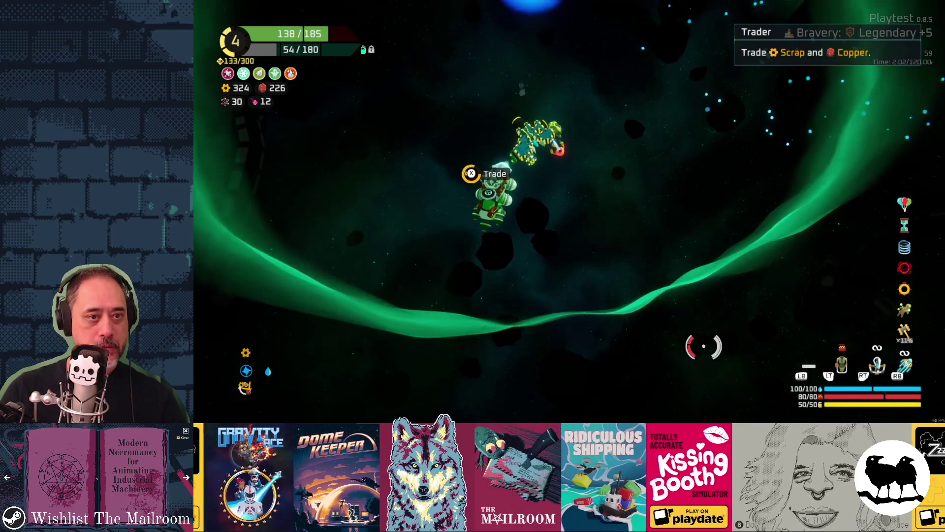
# Step: Trade copper for the +200 scrap offer at the Trader
pyautogui.press('x')
pyautogui.press('Escape')
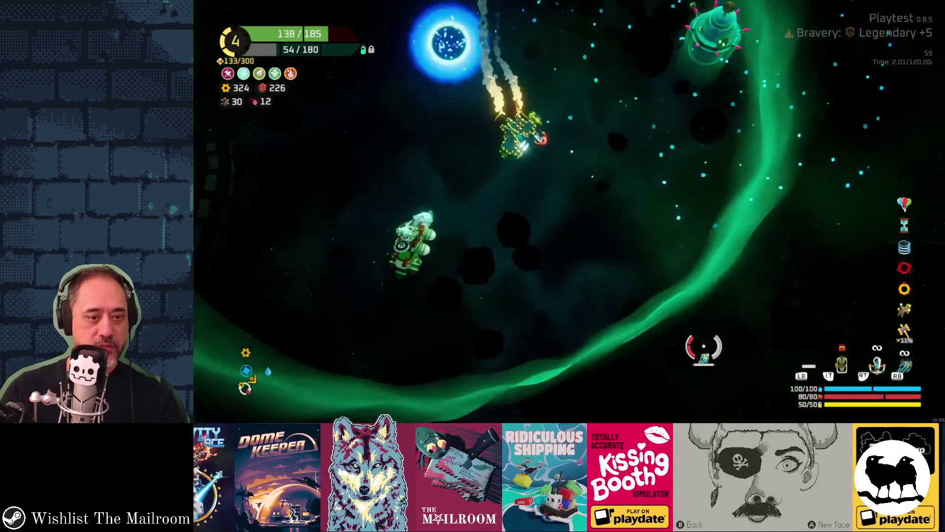
pyautogui.press('x')
pyautogui.press('Down')
pyautogui.press('x')
pyautogui.press('x')
pyautogui.press('Escape')
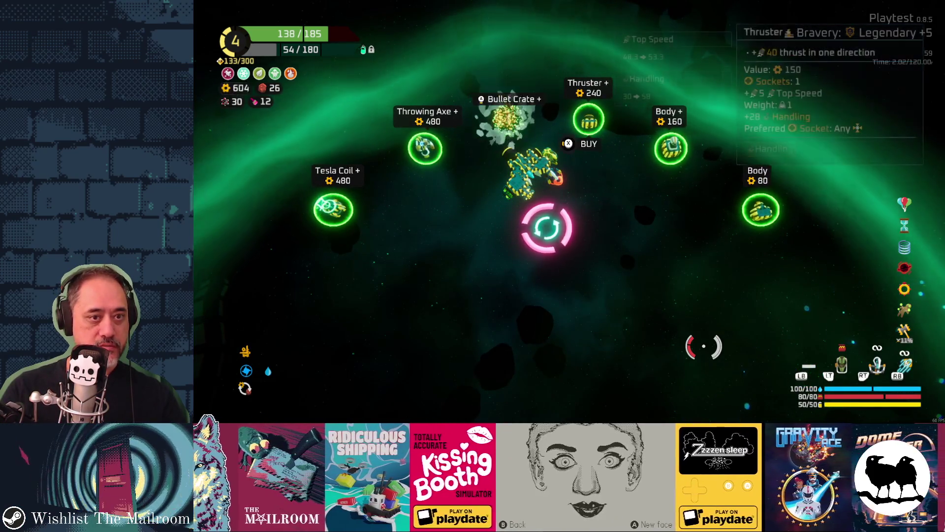
# Step: Buy the Bullet Crate, attach it to the ship, and reposition the Dual Thruster
pyautogui.press('x')
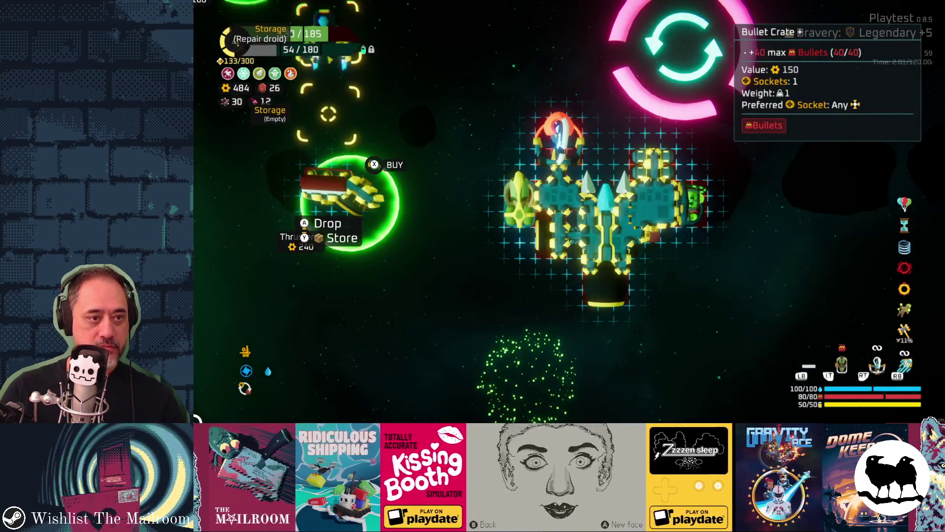
pyautogui.press('y')
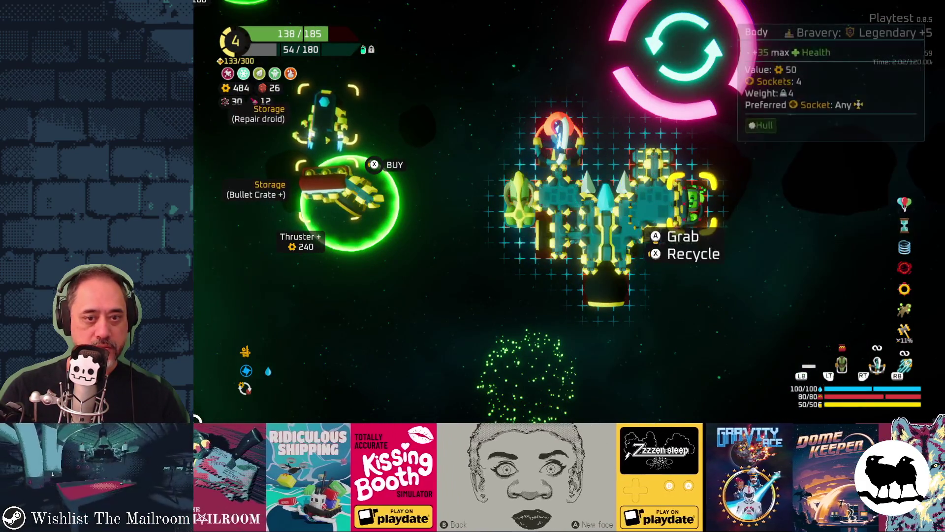
pyautogui.press('a')
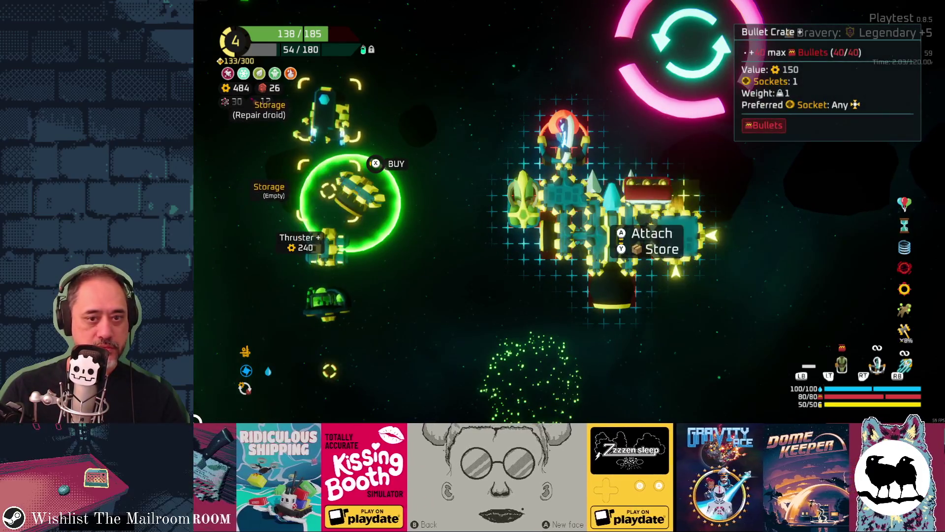
pyautogui.press('a')
pyautogui.press('a')
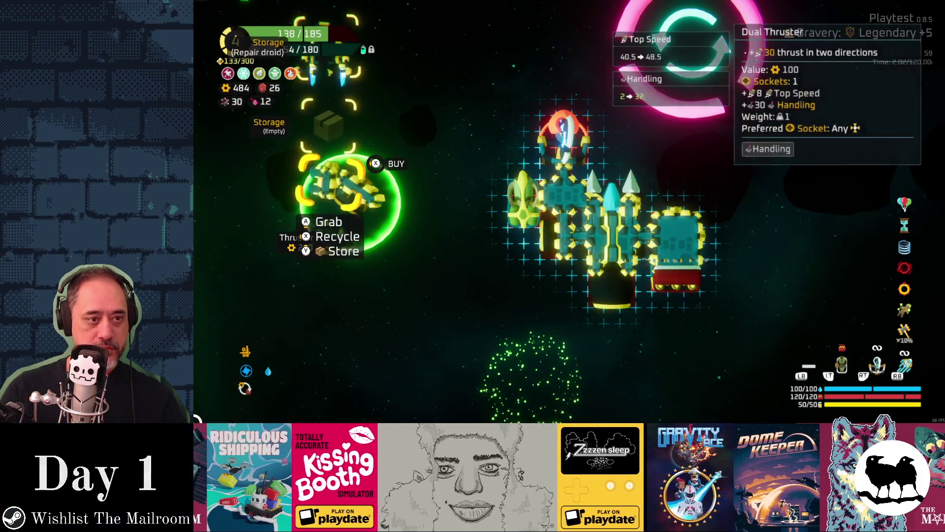
pyautogui.press('a')
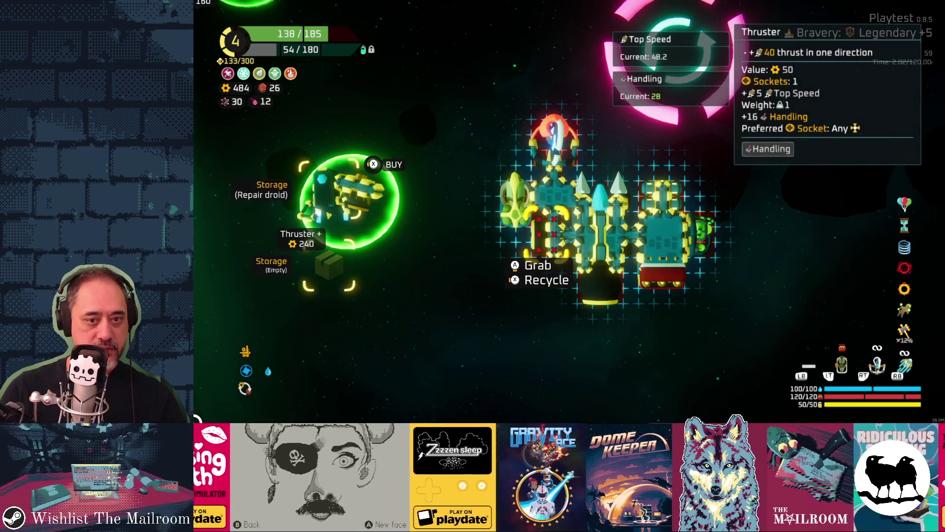
pyautogui.press('Escape')
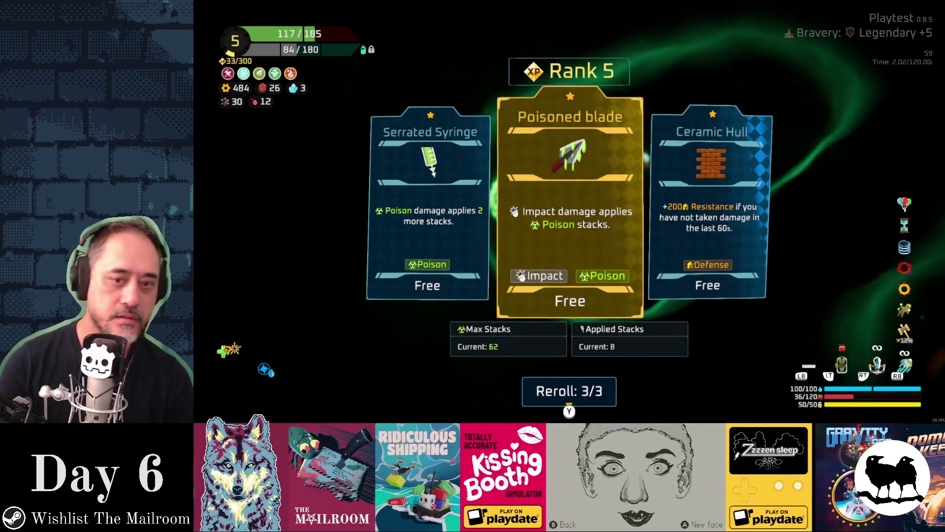
# Step: Take the free Poisoned blade upgrade on the Rank 5 reward screen
pyautogui.press('Return')
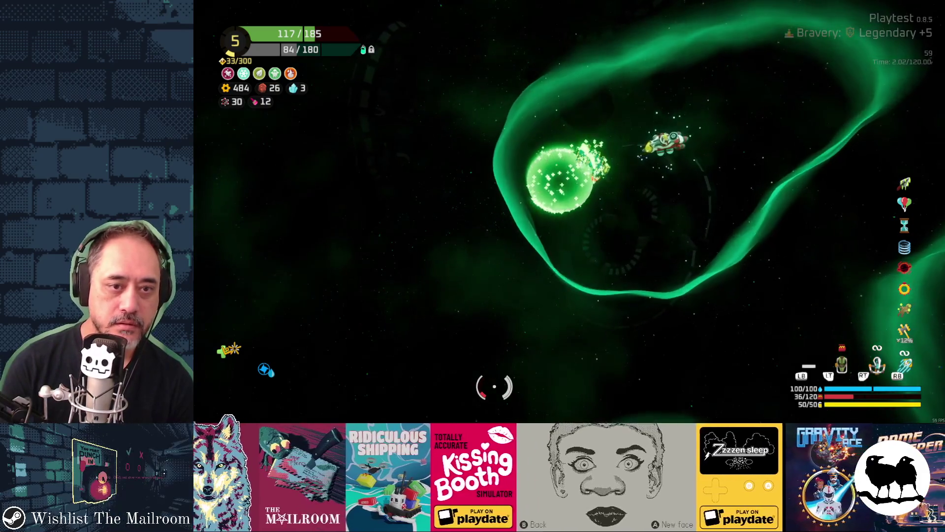